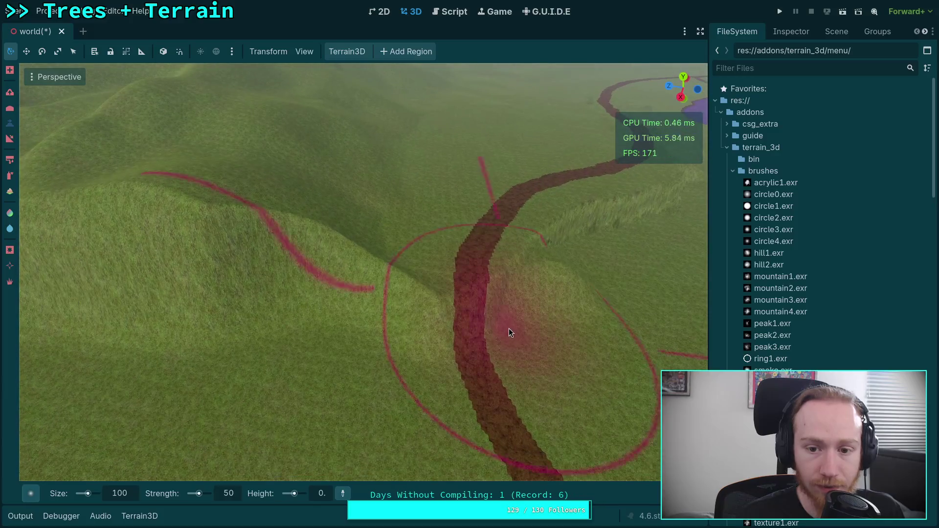
- Flatten the top of the hill mound beside the road and set brush strength to 100
mouse_move(223, 377)
mouse_down()
mouse_move(388, 385)
mouse_move(211, 378)
mouse_move(249, 274)
mouse_move(200, 269)
mouse_move(221, 244)
mouse_move(288, 262)
mouse_move(495, 266)
mouse_up()
click(205, 269)
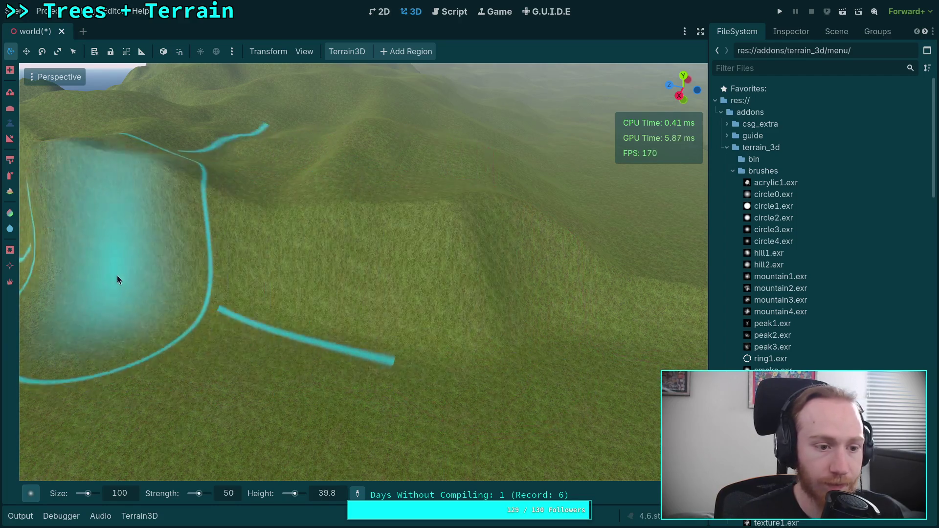
click(237, 500)
text(100)
key(Return)
key(e)
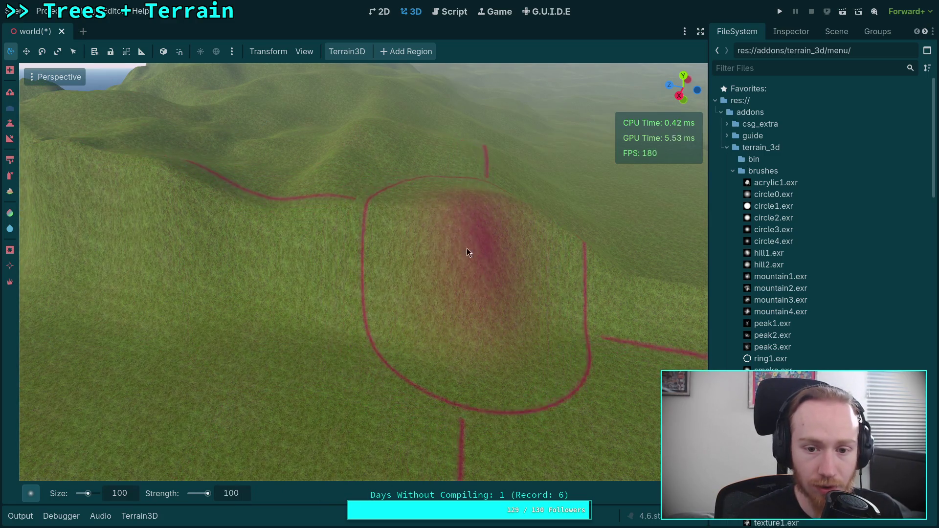
mouse_move(436, 254)
mouse_down()
mouse_move(411, 277)
mouse_move(347, 215)
mouse_move(421, 216)
mouse_move(488, 297)
mouse_move(445, 224)
mouse_move(340, 277)
mouse_move(244, 223)
mouse_move(345, 251)
mouse_move(216, 212)
mouse_move(539, 265)
mouse_move(490, 278)
mouse_move(659, 338)
mouse_move(255, 221)
mouse_move(204, 218)
mouse_move(357, 327)
mouse_move(377, 256)
mouse_move(352, 274)
mouse_move(316, 260)
mouse_move(320, 222)
mouse_move(342, 230)
mouse_up()
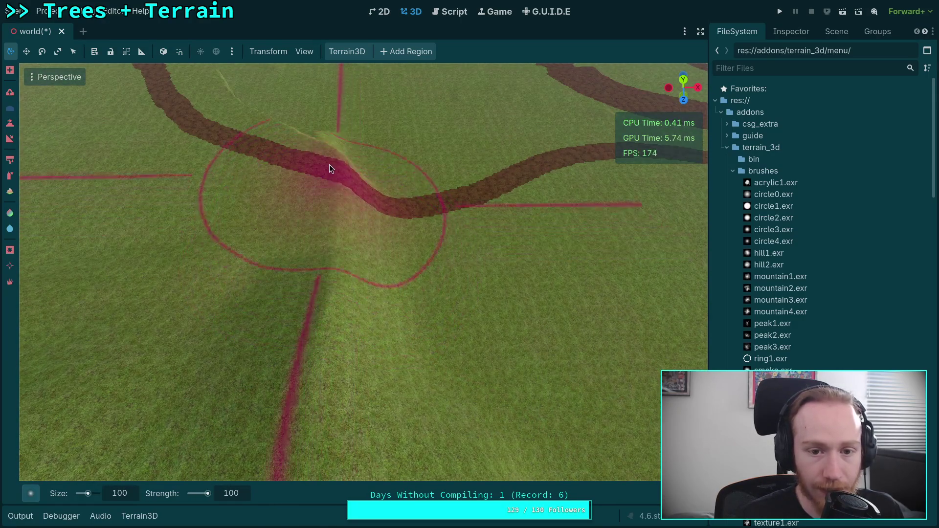
mouse_move(386, 353)
mouse_down()
mouse_move(396, 261)
mouse_move(263, 285)
mouse_move(206, 262)
mouse_move(269, 225)
mouse_move(185, 321)
mouse_move(430, 267)
mouse_move(486, 346)
mouse_move(419, 338)
mouse_move(432, 269)
mouse_move(416, 268)
mouse_move(404, 413)
mouse_move(436, 317)
mouse_up()
key(w)
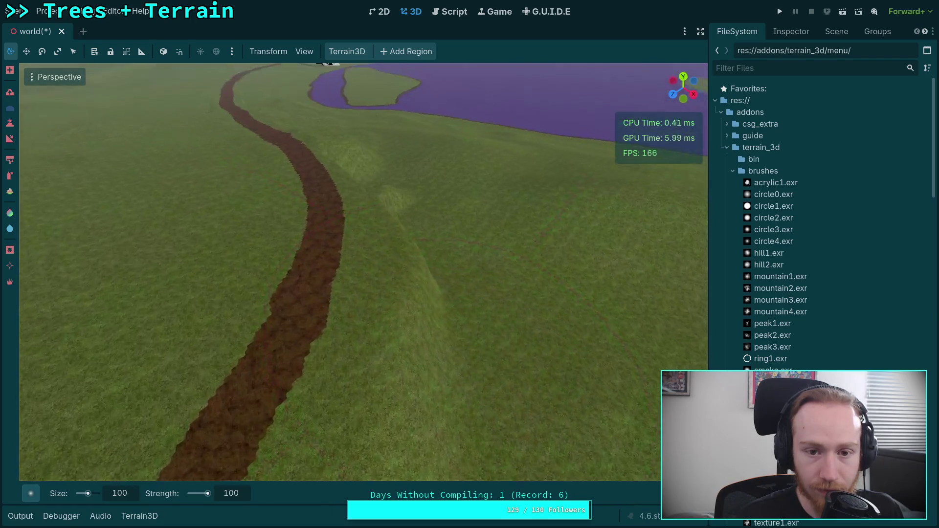
- Smooth the uneven ground on both sides of the dirt path, then fly toward the river
key(w)
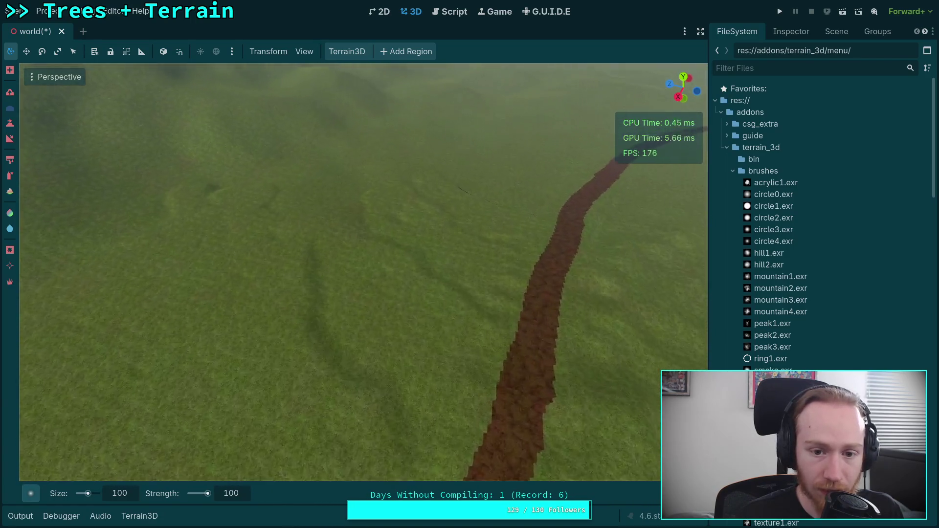
mouse_move(449, 279)
mouse_down()
mouse_move(478, 329)
mouse_move(453, 338)
mouse_up()
mouse_move(460, 202)
mouse_down()
mouse_move(353, 189)
mouse_move(493, 157)
mouse_move(500, 252)
mouse_up()
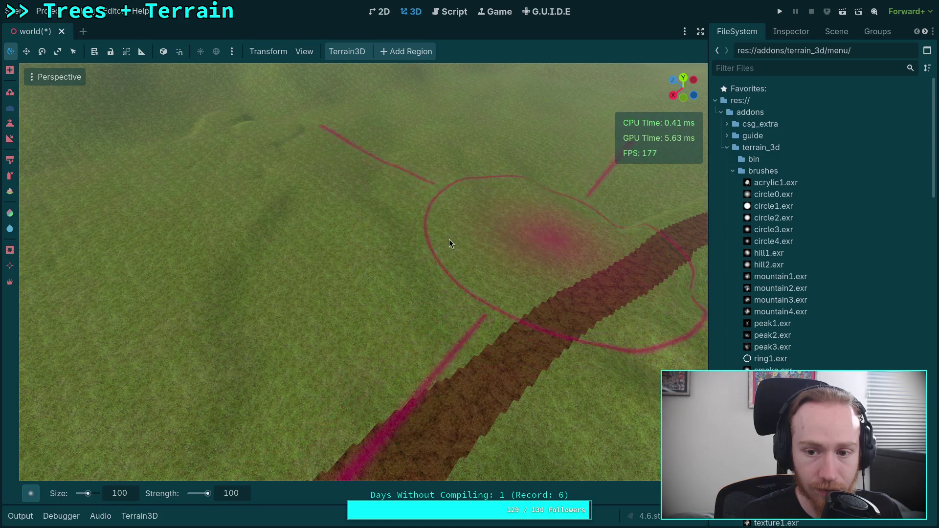
key(w)
key(w)
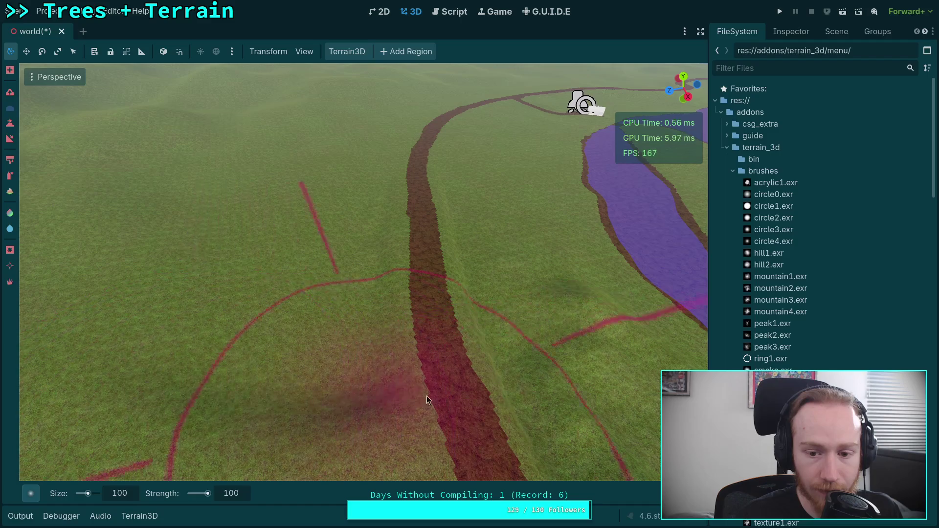
key(w)
key(w)
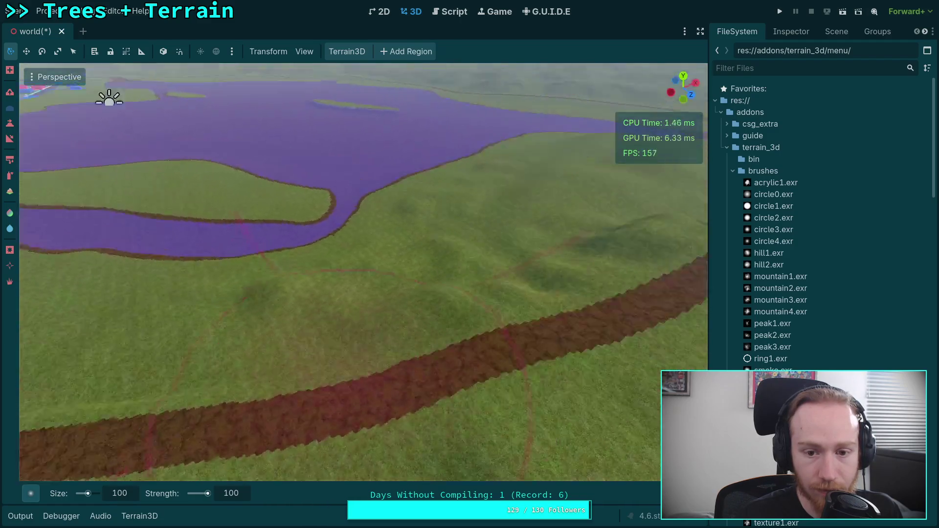
key(w)
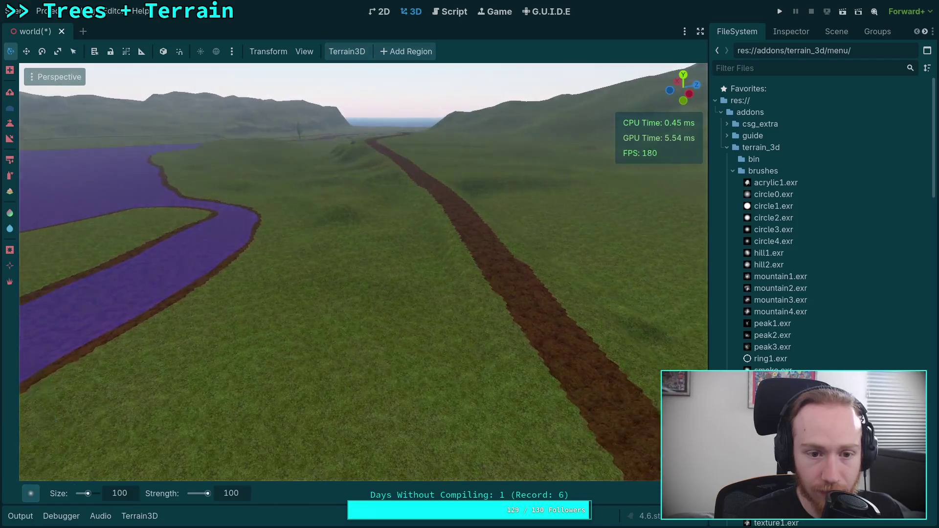
key(w)
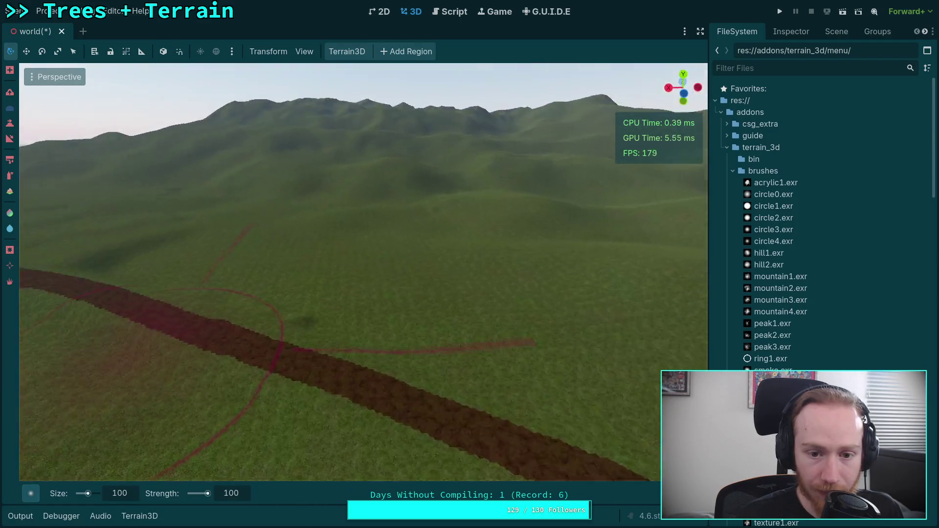
click(10, 125)
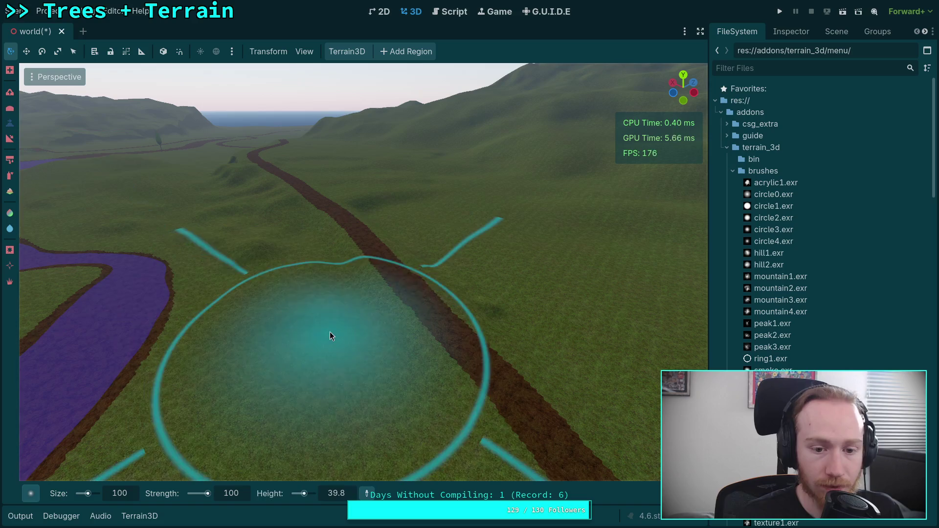
- Undo the accidental dome over the road and set the target height to 0
drag(328, 333, 313, 306)
key(ctrl+z)
key(ctrl+z)
key(ctrl+z)
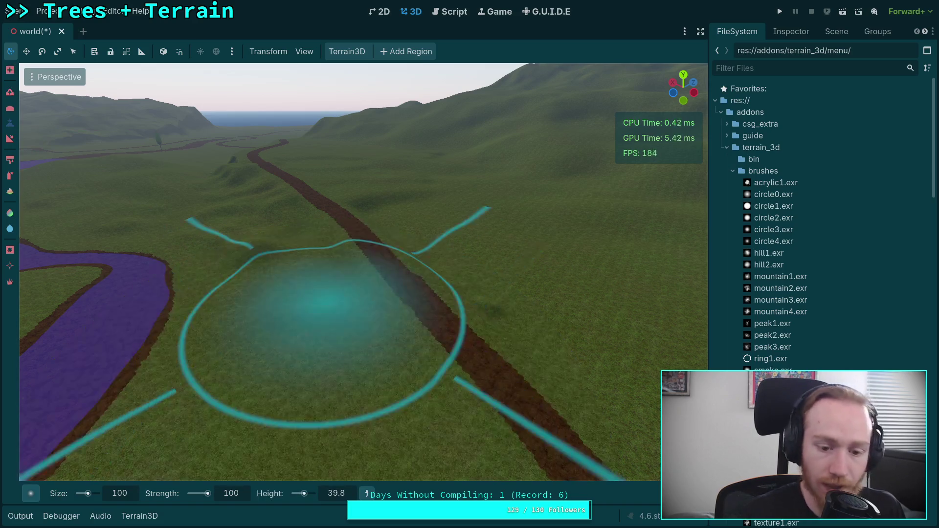
click(336, 494)
text(0.)
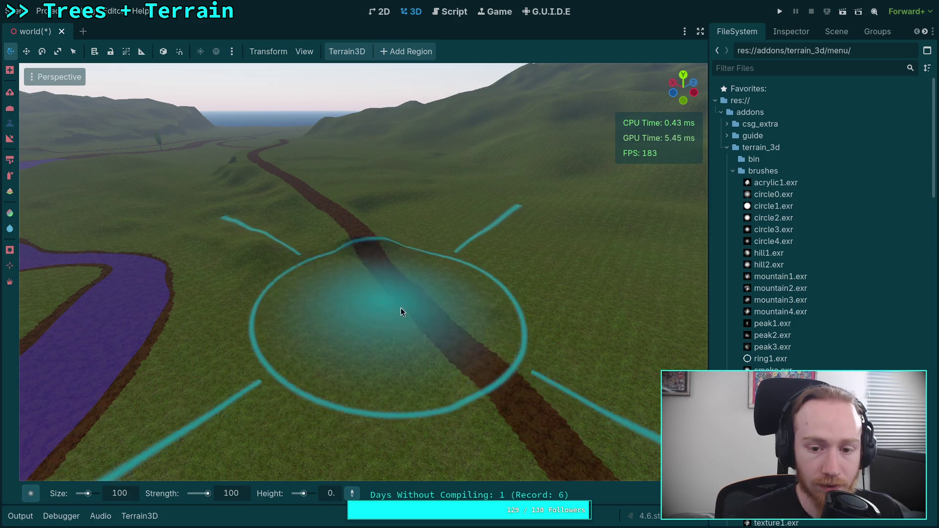
- Flatten the ridge strip beside the dirt path down to height 0
mouse_move(339, 270)
mouse_down()
mouse_move(274, 274)
mouse_move(459, 368)
mouse_up()
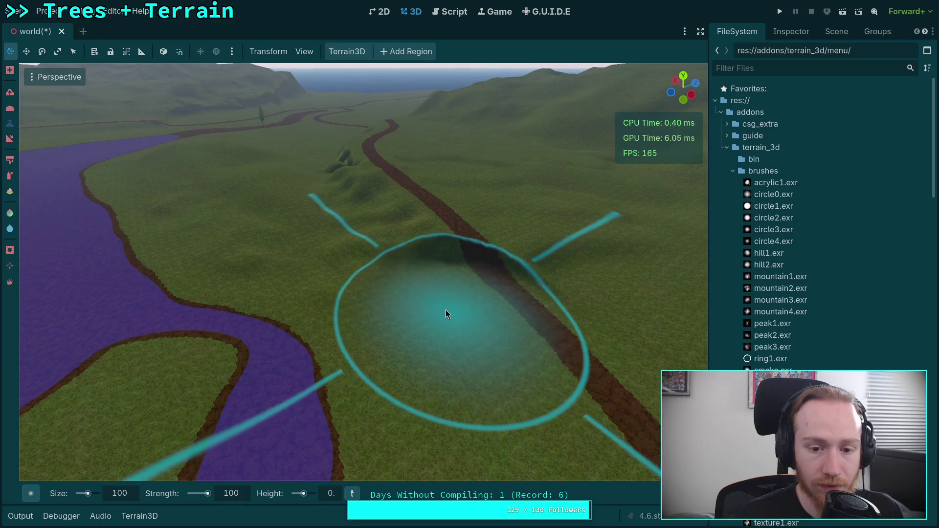
mouse_move(397, 284)
mouse_down()
mouse_move(391, 289)
mouse_move(479, 307)
mouse_up()
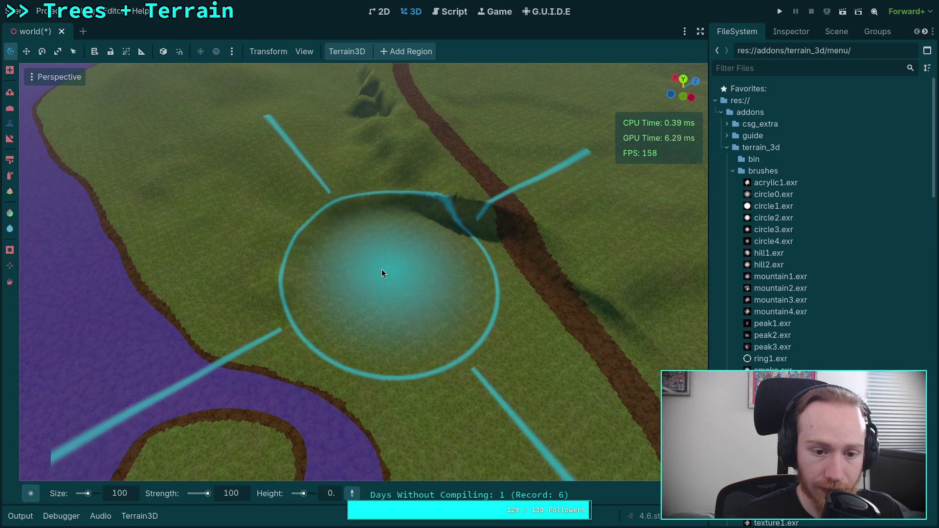
mouse_move(264, 228)
mouse_down()
mouse_move(239, 210)
mouse_move(237, 167)
mouse_move(396, 202)
mouse_move(545, 284)
mouse_move(567, 269)
mouse_move(483, 272)
mouse_move(471, 336)
mouse_move(500, 389)
mouse_move(444, 372)
mouse_move(356, 322)
mouse_move(318, 298)
mouse_move(296, 267)
mouse_move(290, 208)
mouse_move(312, 196)
mouse_move(385, 202)
mouse_up()
scroll(385, 202, up, 5)
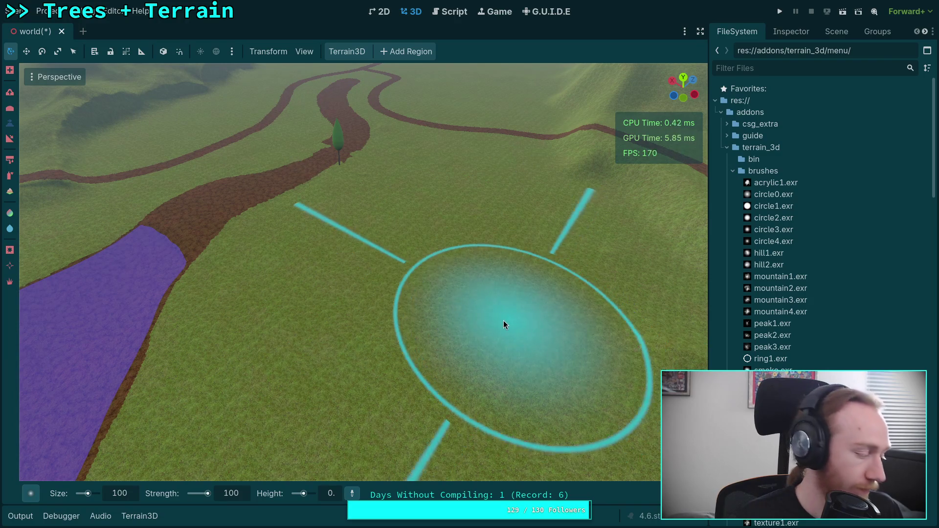
- Level the mounds toward the trail, the ground left of it, and the middle area to height 0
right_click(506, 321)
mouse_move(336, 420)
mouse_down()
mouse_move(407, 348)
mouse_move(536, 287)
mouse_move(560, 239)
mouse_move(237, 254)
mouse_move(341, 294)
mouse_up()
right_click(343, 294)
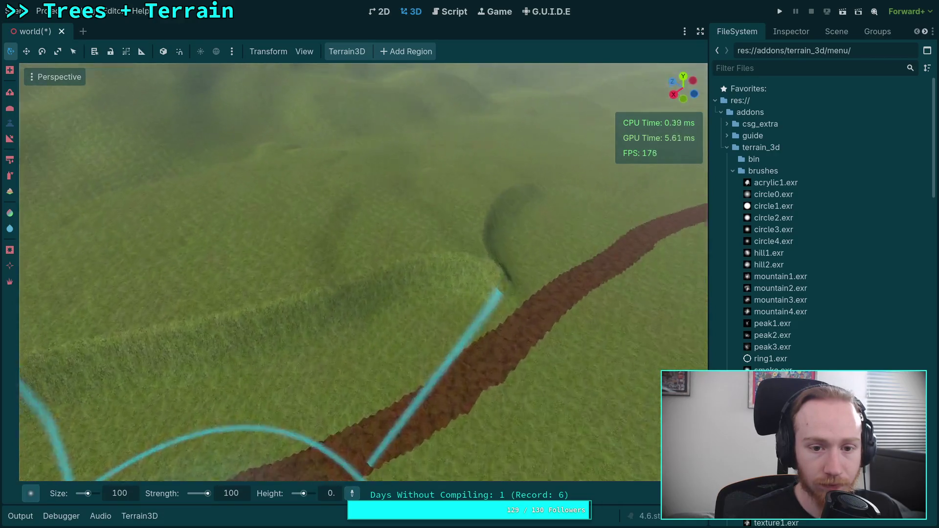
mouse_move(509, 244)
mouse_down()
mouse_move(351, 357)
mouse_move(233, 357)
mouse_move(374, 269)
mouse_move(341, 232)
mouse_up()
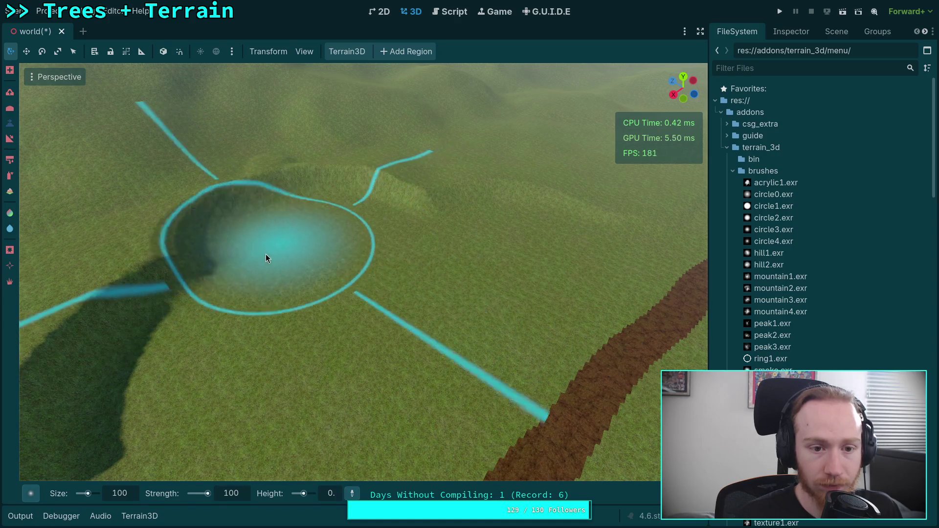
right_click(268, 253)
mouse_move(315, 297)
mouse_down()
mouse_move(338, 302)
mouse_move(111, 318)
mouse_move(178, 291)
mouse_move(439, 230)
mouse_move(299, 247)
mouse_move(286, 298)
mouse_up()
right_click(286, 297)
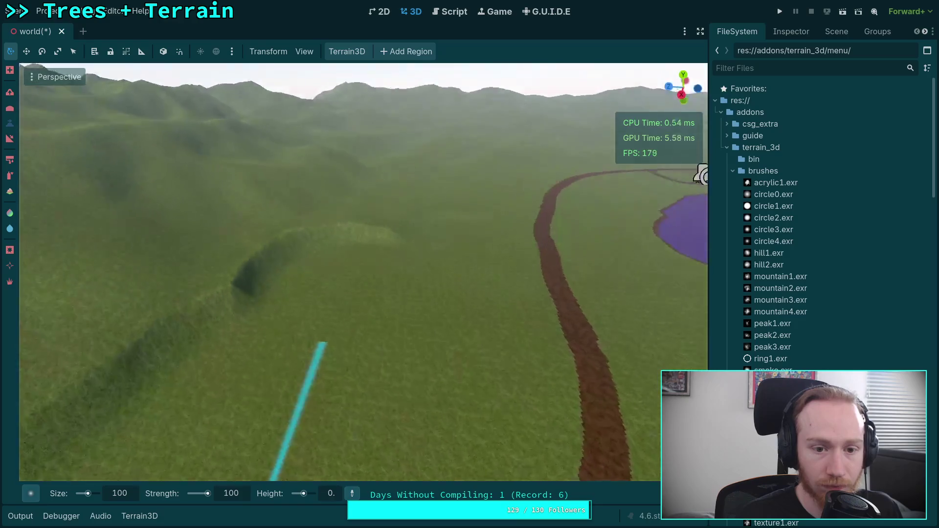
right_click(460, 180)
right_click(378, 295)
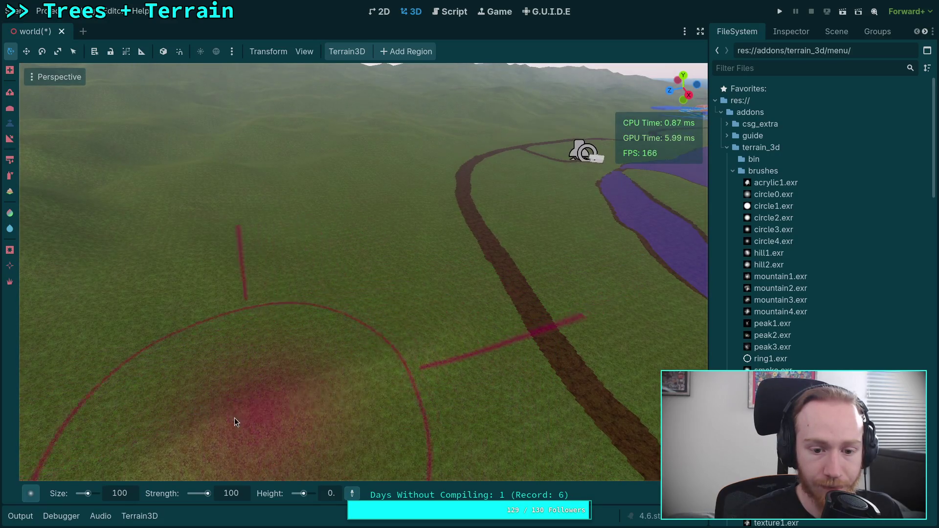
- Fly between close ground views and elevated views of the hillsides beside the path
right_click(538, 311)
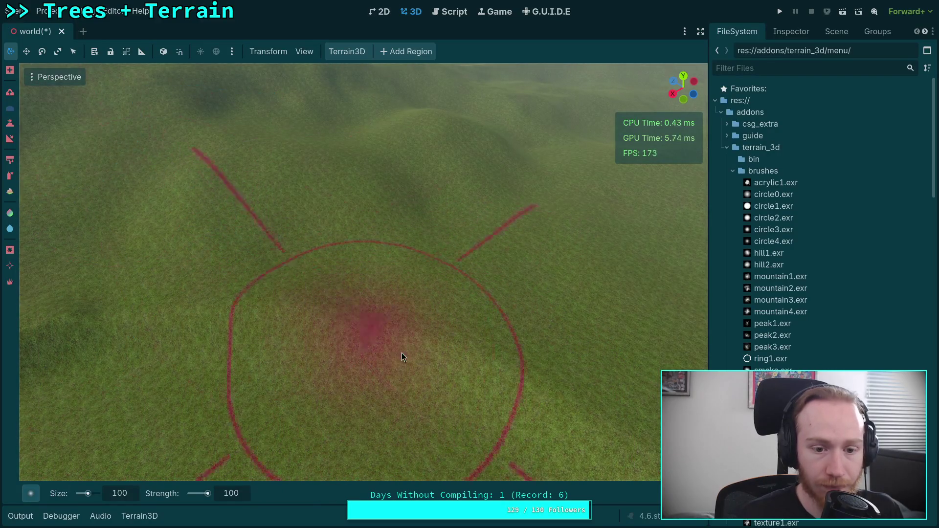
right_click(167, 317)
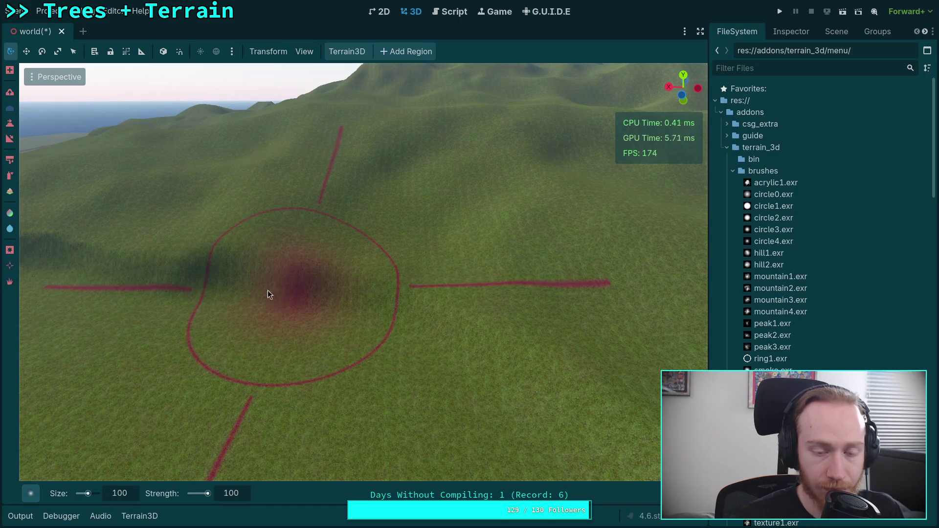
right_click(394, 289)
right_click(236, 283)
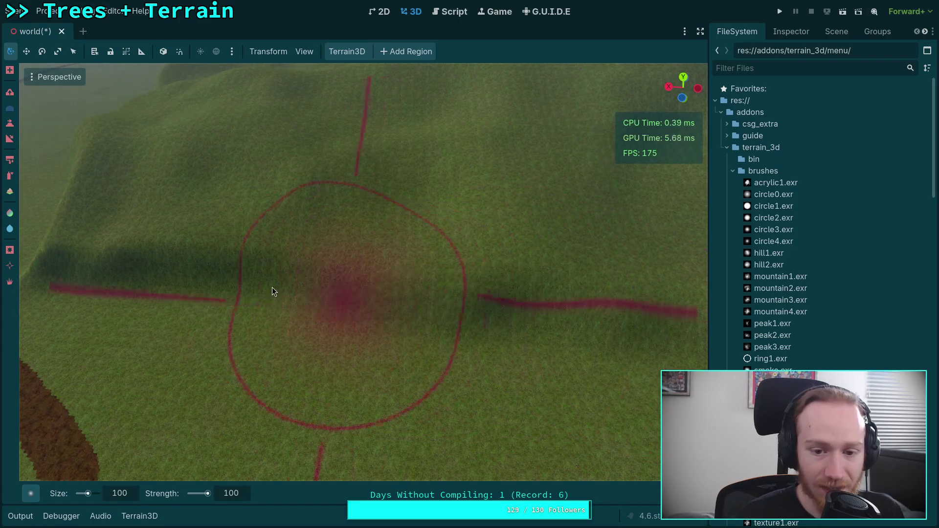
right_click(282, 289)
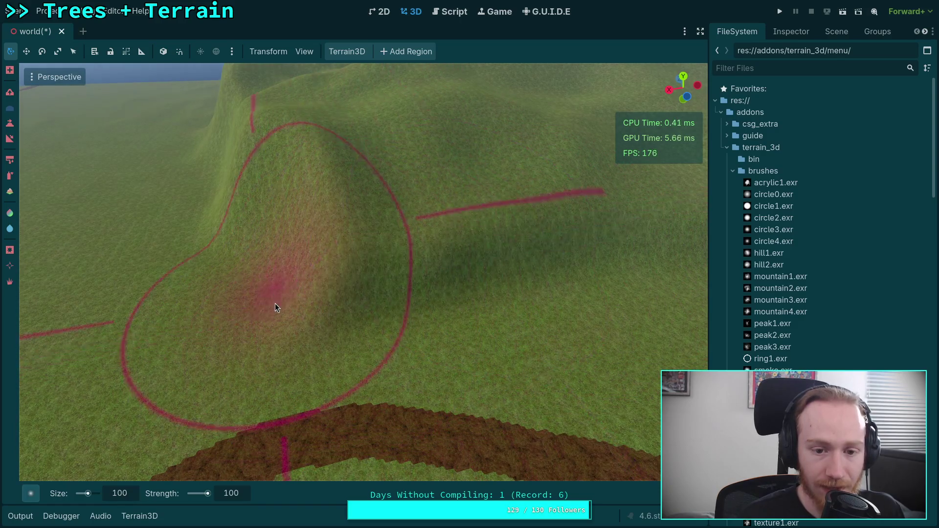
right_click(275, 302)
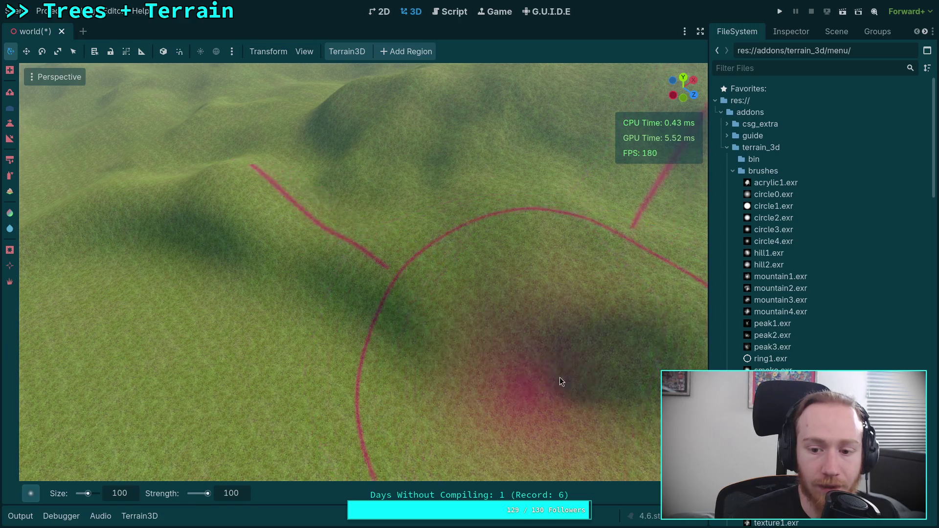
drag(620, 363, 620, 363)
drag(327, 373, 326, 374)
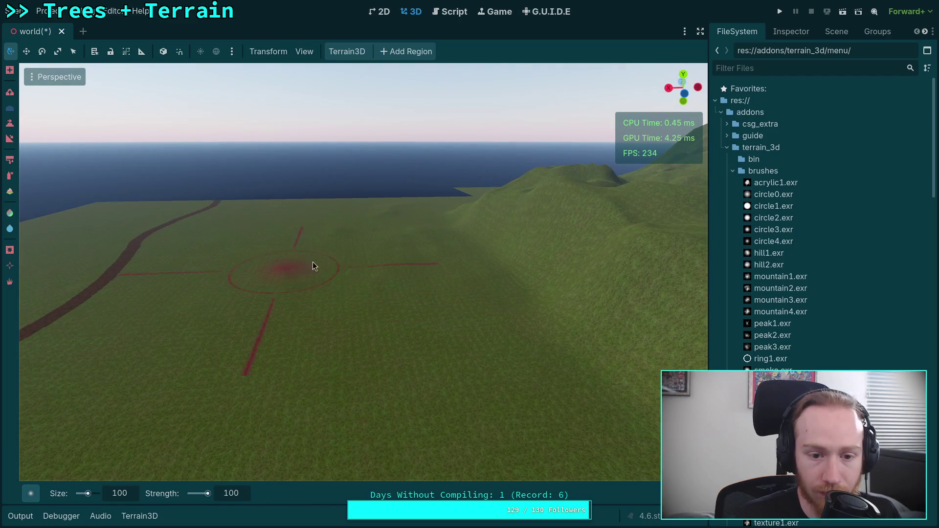
drag(435, 277, 436, 277)
drag(432, 340, 431, 341)
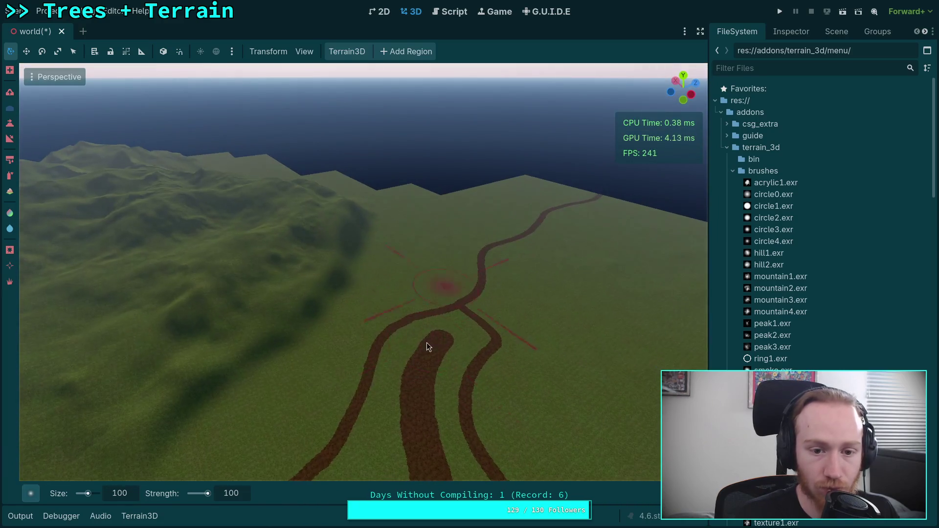
- Choose the Hill1 shape from the Terrain3D brush-shape picker
mouse_move(31, 493)
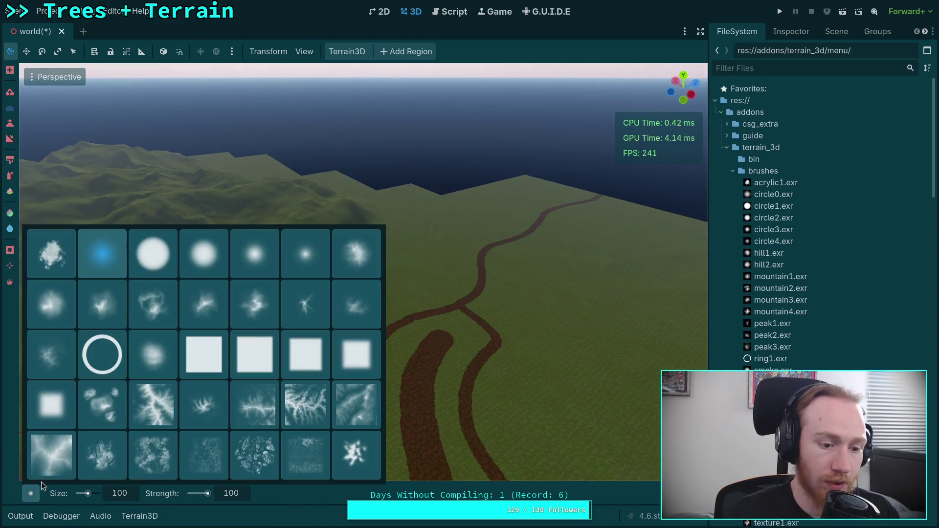
click(84, 442)
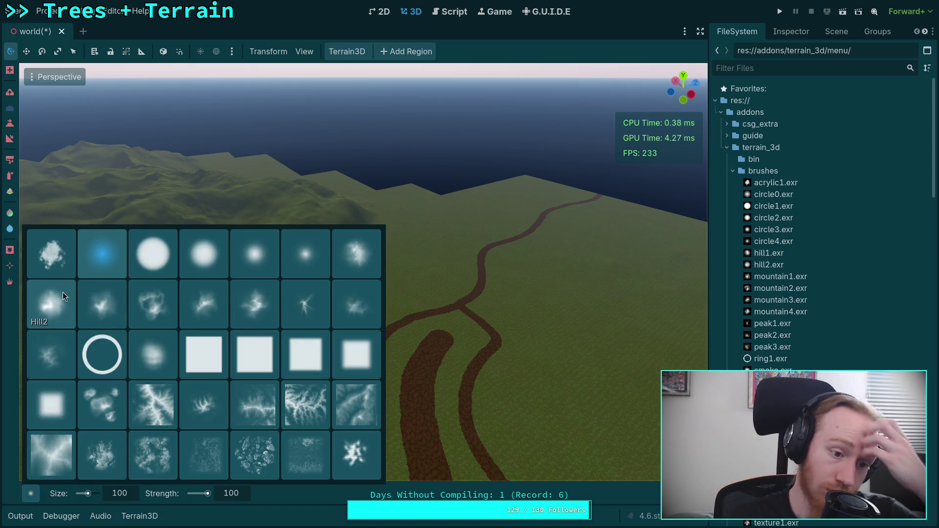
click(355, 257)
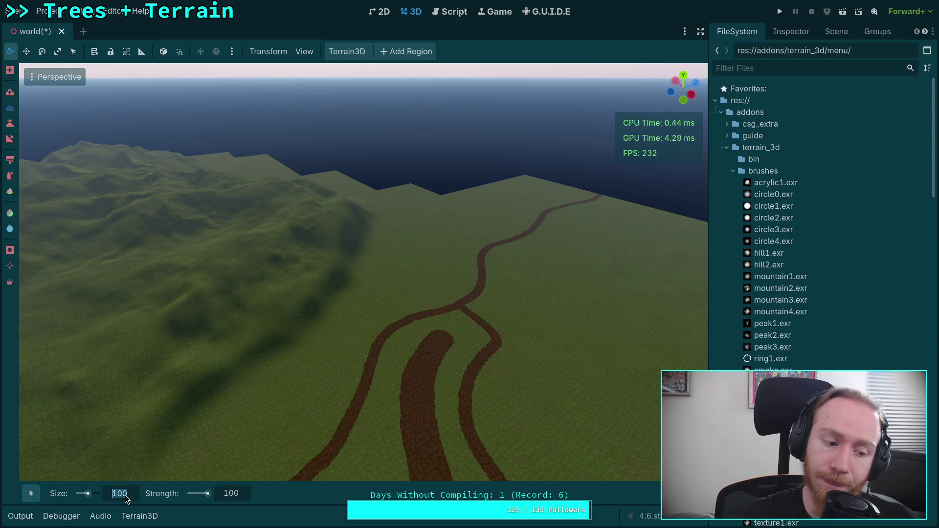
- Set brush size to 250, switch to the raise tool, and test a mound before undoing it
text(250)
key(Return)
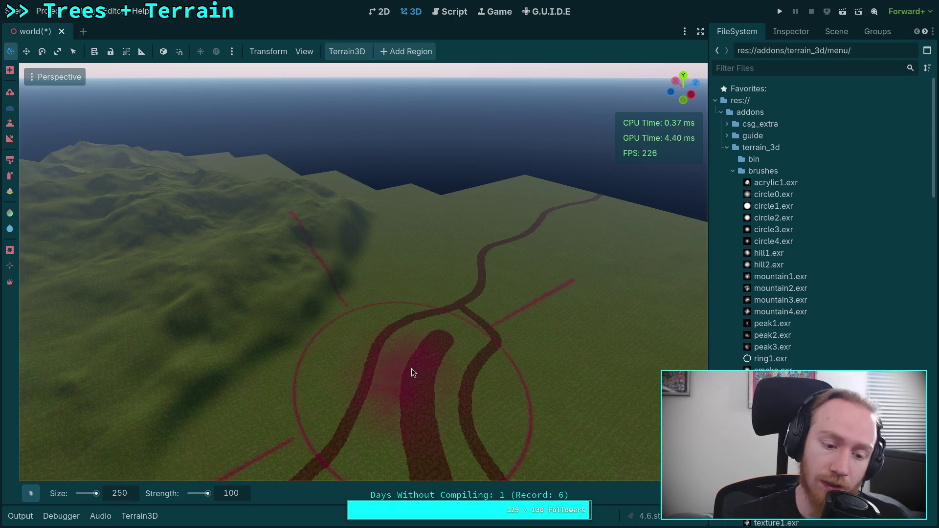
click(10, 92)
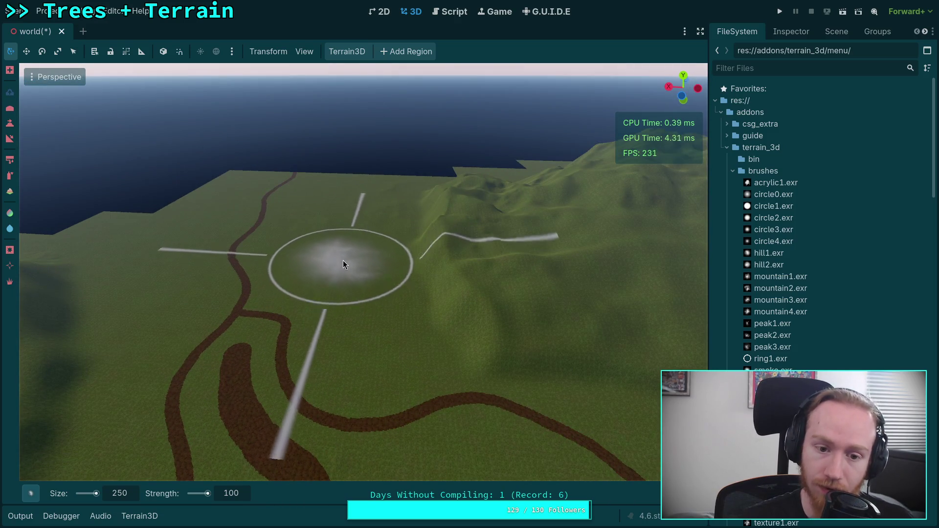
click(337, 275)
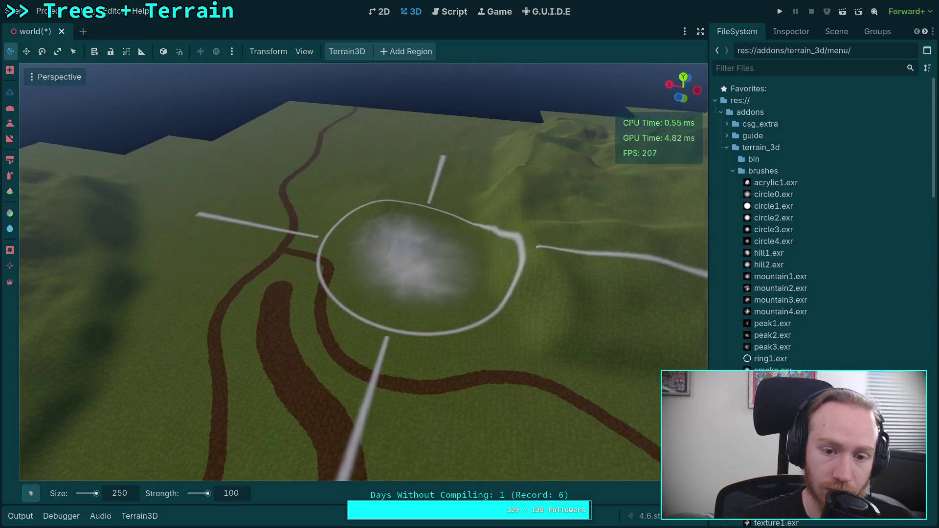
drag(335, 276, 365, 313)
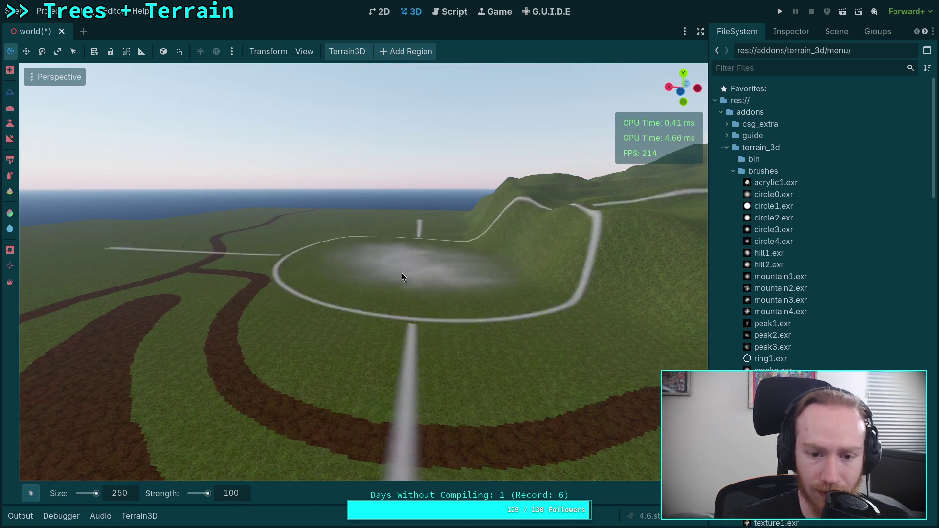
drag(394, 282, 397, 265)
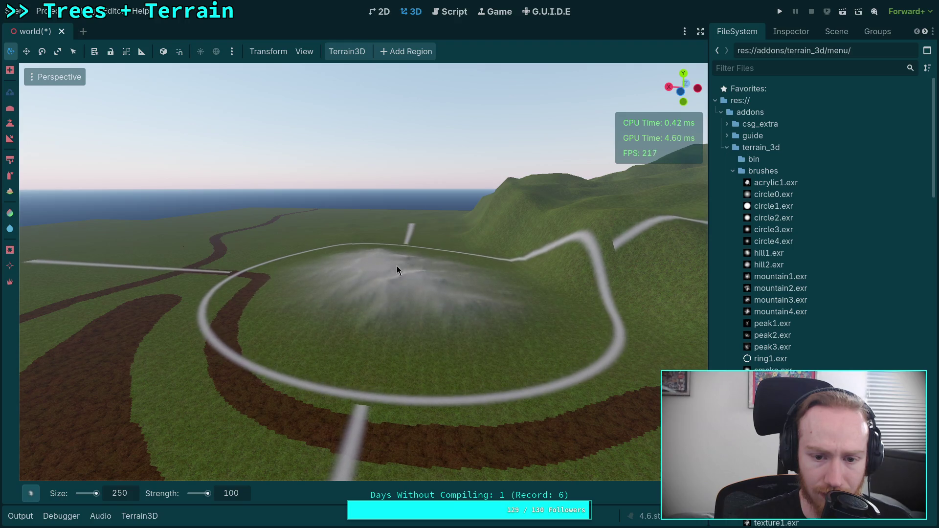
key(ctrl+z)
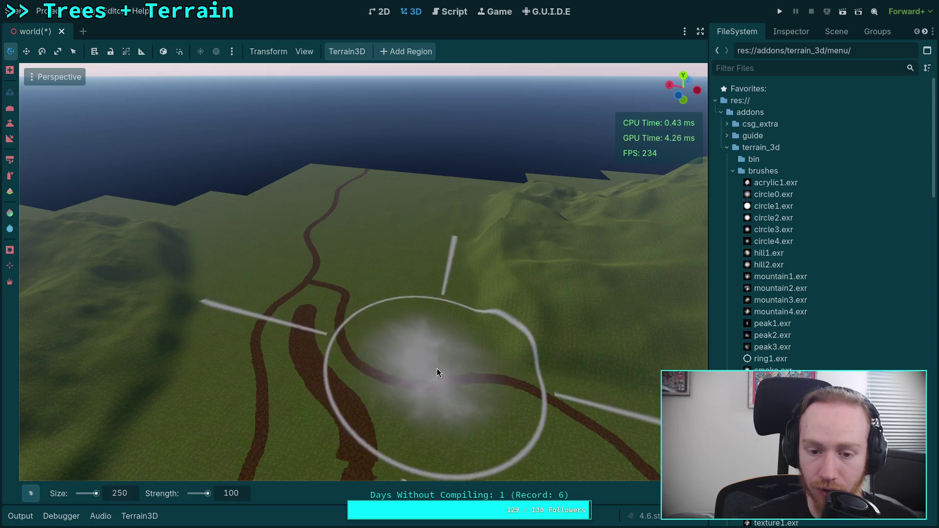
- Fly the view faster over the river and swing it toward the purple lake and cabin
mouse_move(685, 494)
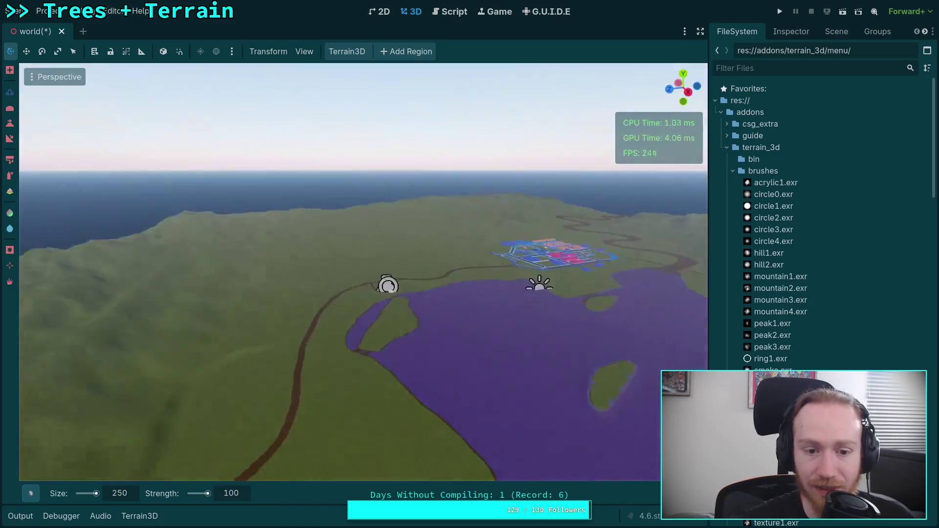
scroll(574, 278, up, 2)
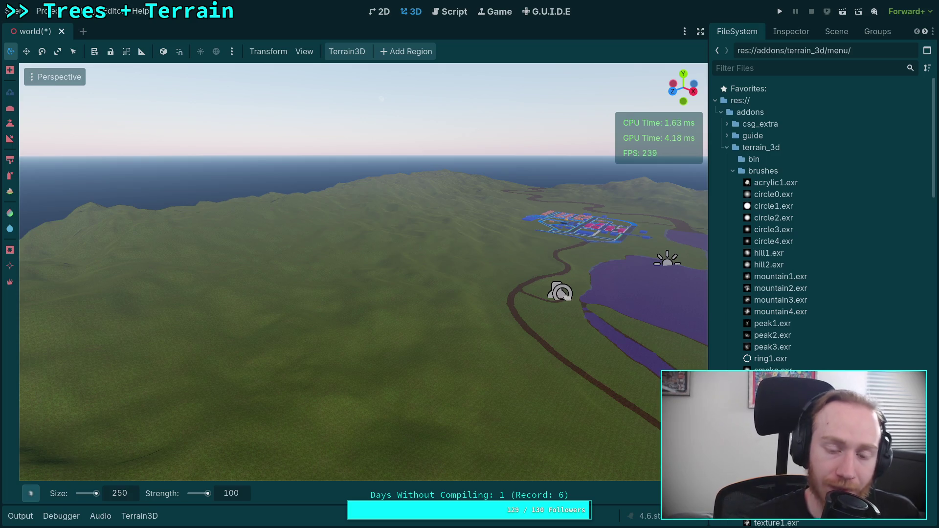
scroll(363, 272, up, 2)
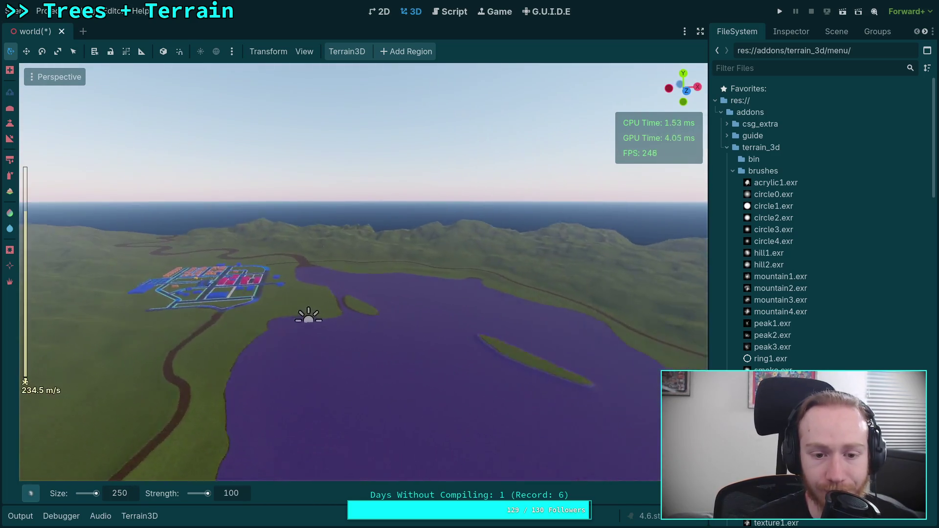
key(w)
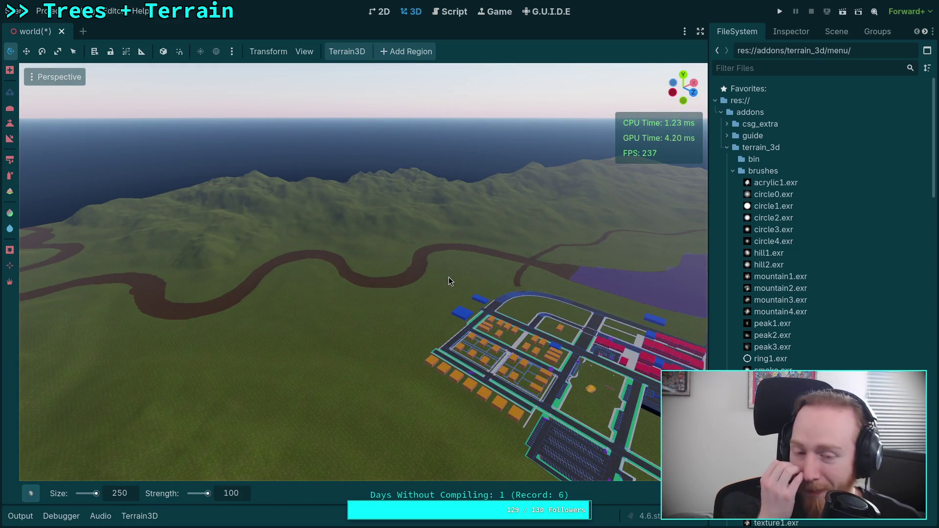
mouse_move(450, 278)
mouse_down()
mouse_move(514, 263)
mouse_move(414, 304)
mouse_move(411, 289)
mouse_move(451, 342)
mouse_move(466, 388)
mouse_move(280, 404)
mouse_move(490, 382)
mouse_move(460, 391)
mouse_move(463, 313)
mouse_up()
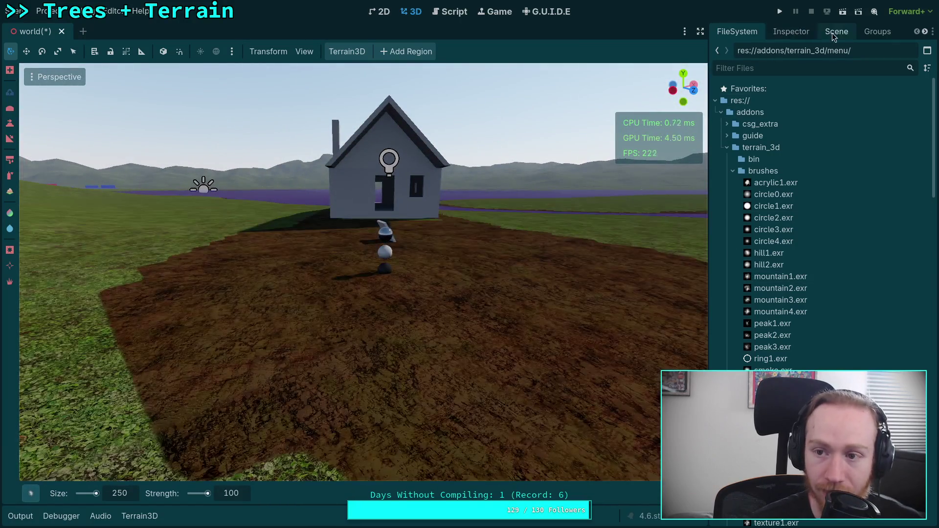
click(834, 32)
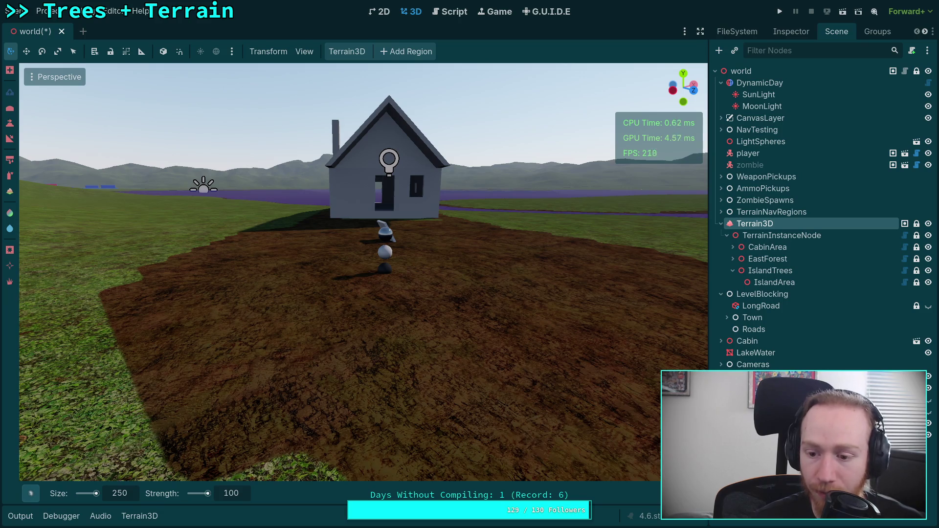
- Collapse Terrain3D, expand Cameras, and focus the view on MountainCamera
click(721, 342)
click(721, 342)
click(721, 224)
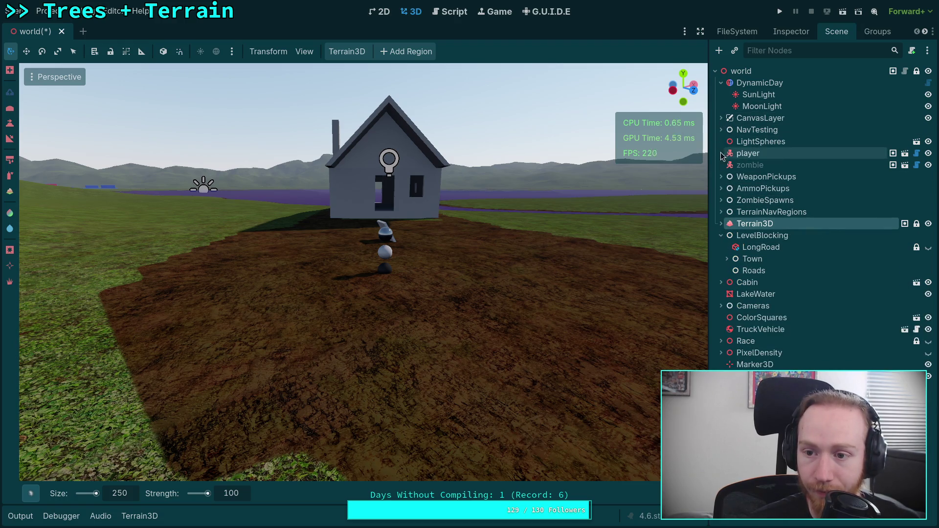
click(721, 306)
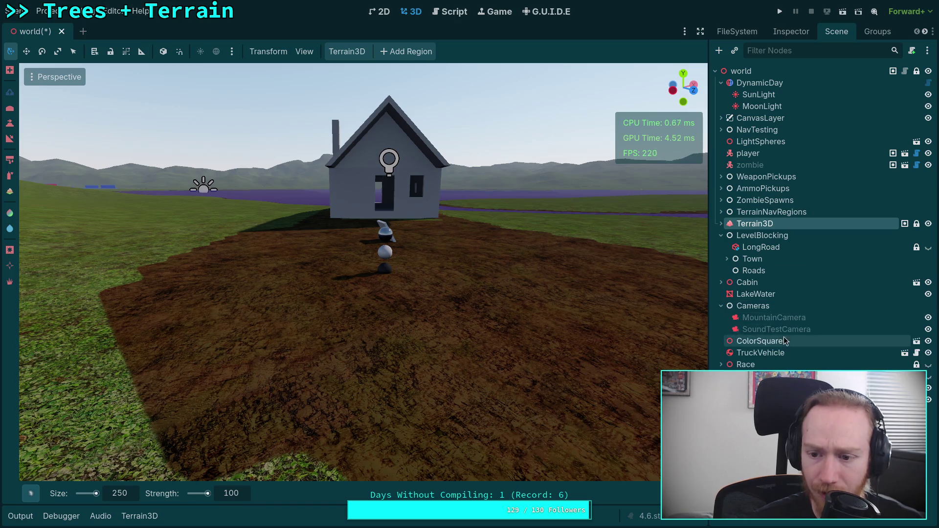
click(835, 319)
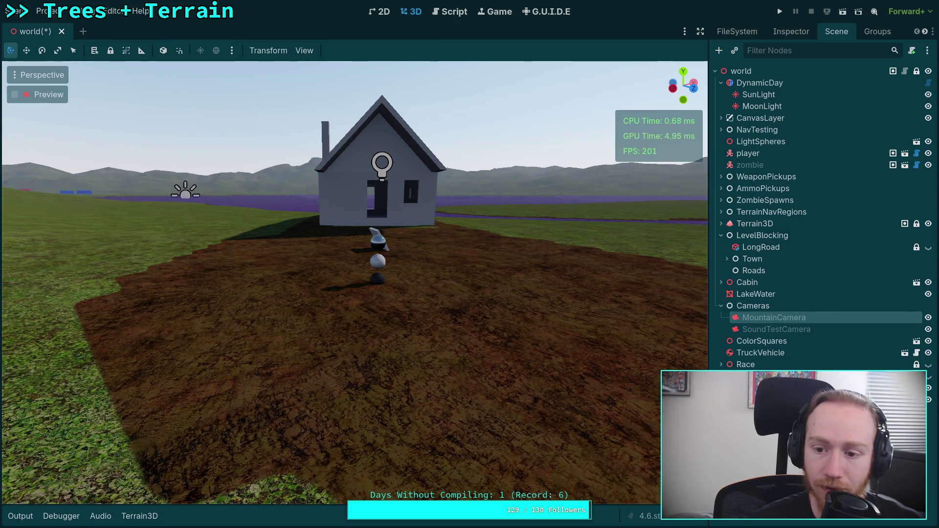
key(f)
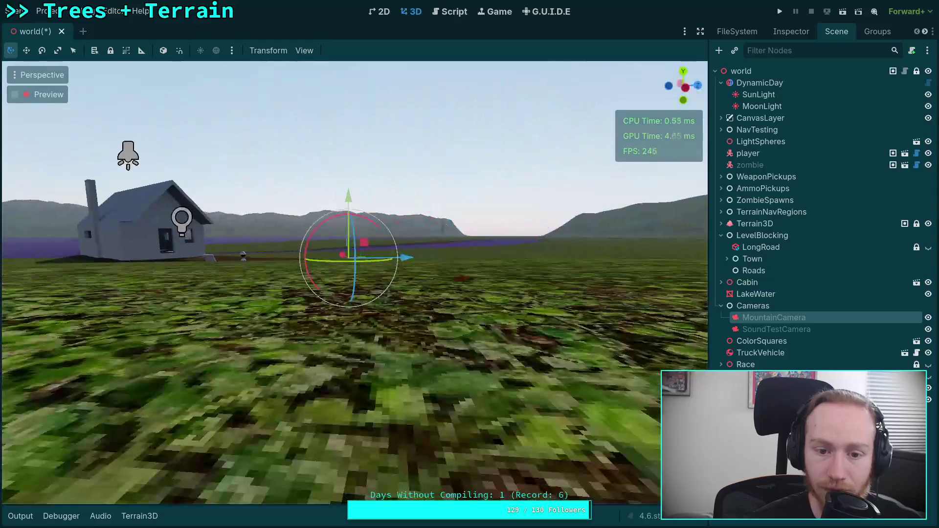
- Orbit around the camera beside the cabin and enable the MountainCamera preview
scroll(548, 318, down, 2)
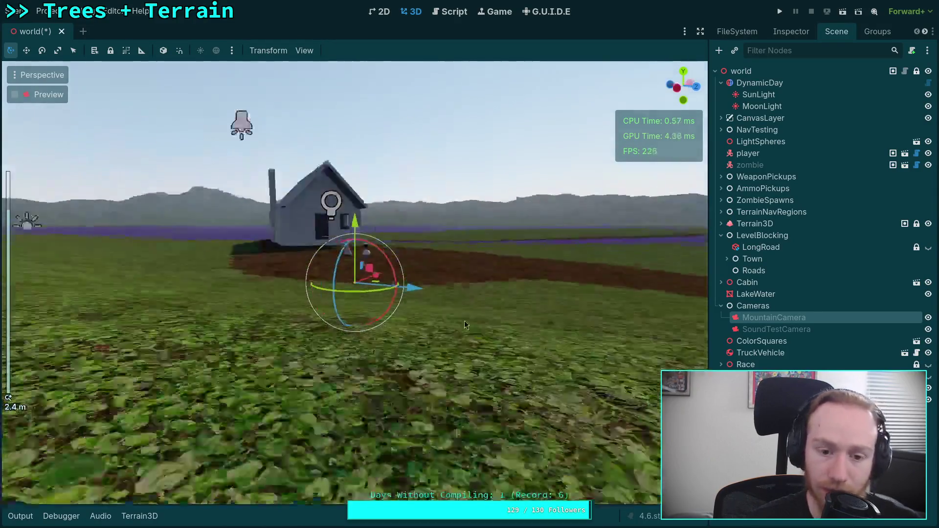
mouse_move(464, 321)
mouse_down()
mouse_move(402, 315)
mouse_move(418, 292)
mouse_up()
scroll(418, 292, up, 3)
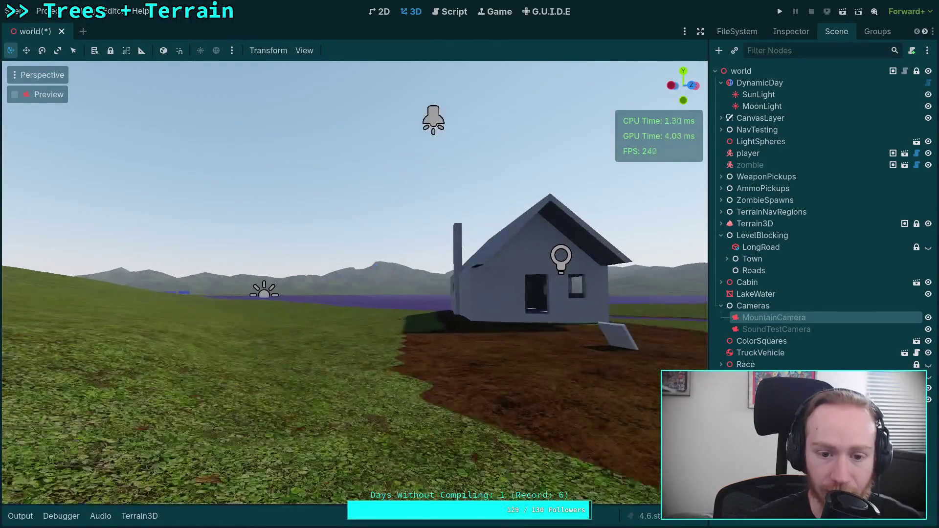
click(15, 95)
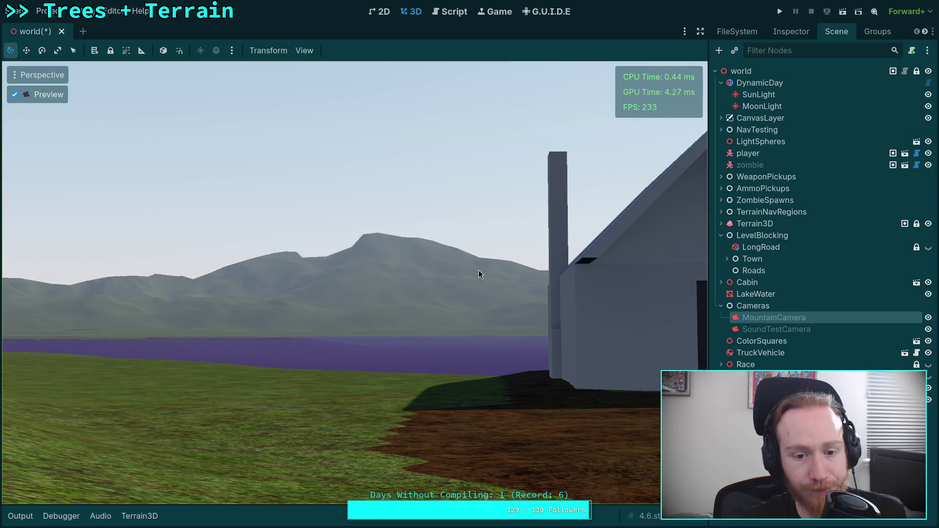
- Turn off the MountainCamera preview and fly over the branching dirt roads and green hills
click(27, 100)
key(w)
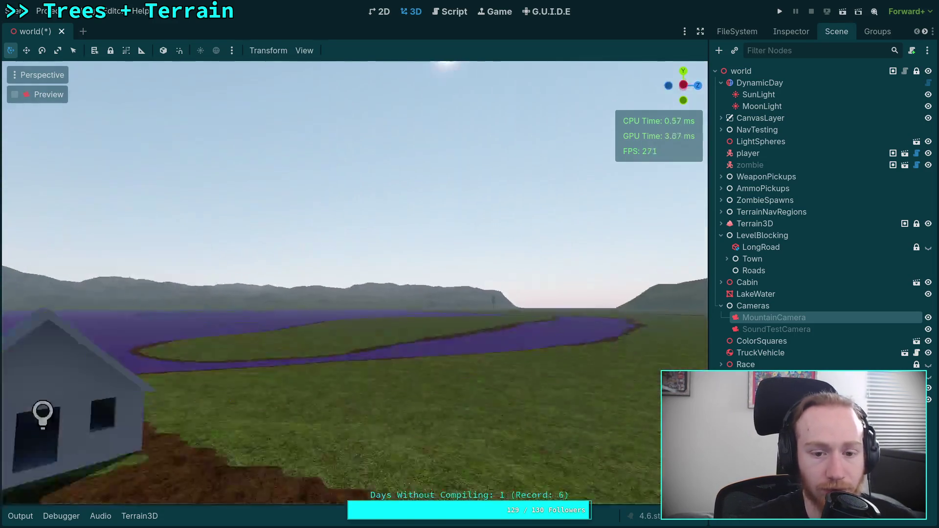
scroll(355, 281, down, 12)
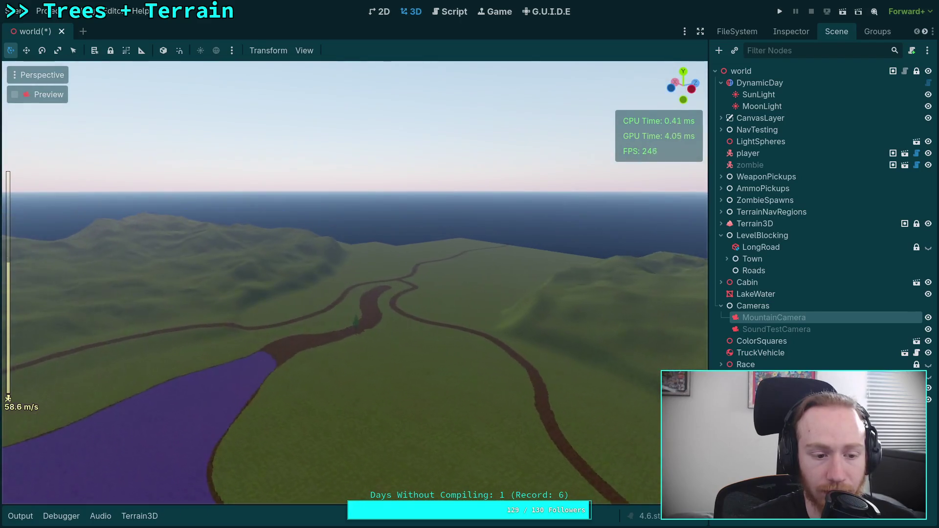
key(w)
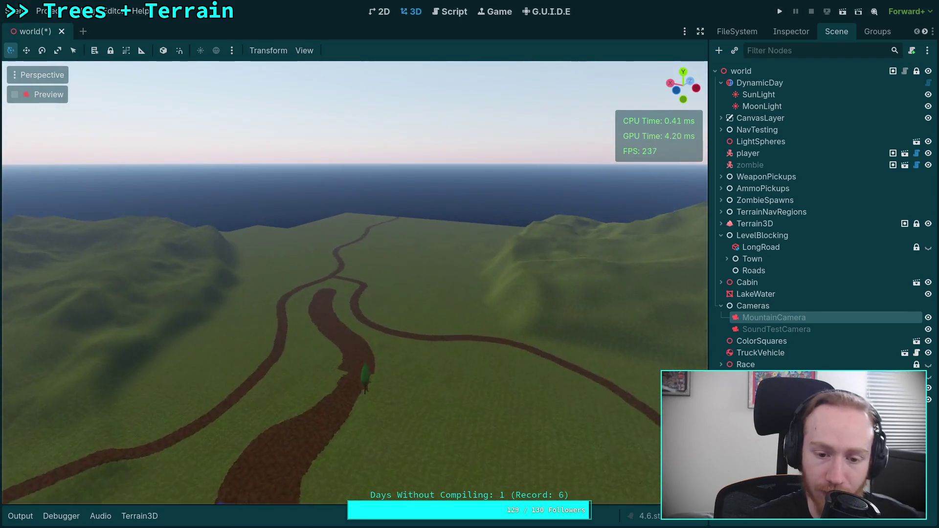
key(w)
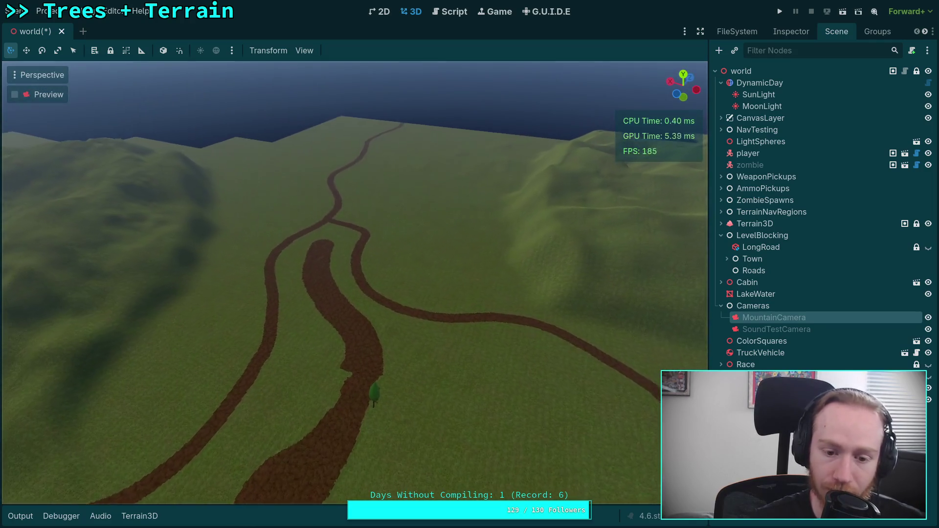
key(s)
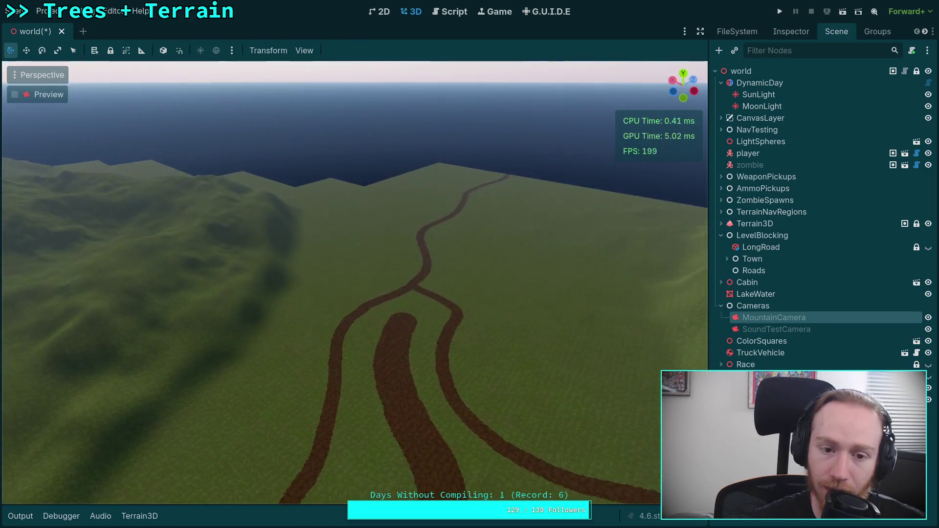
key(w)
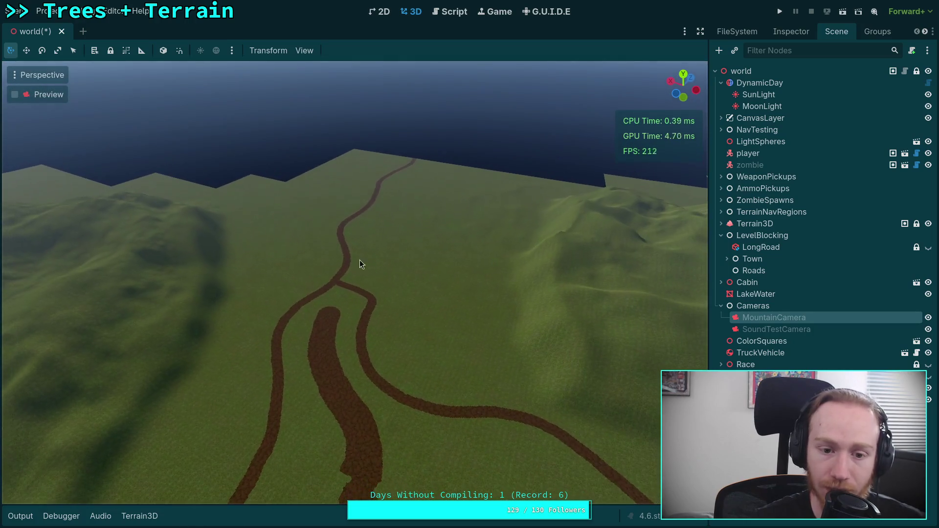
key(s)
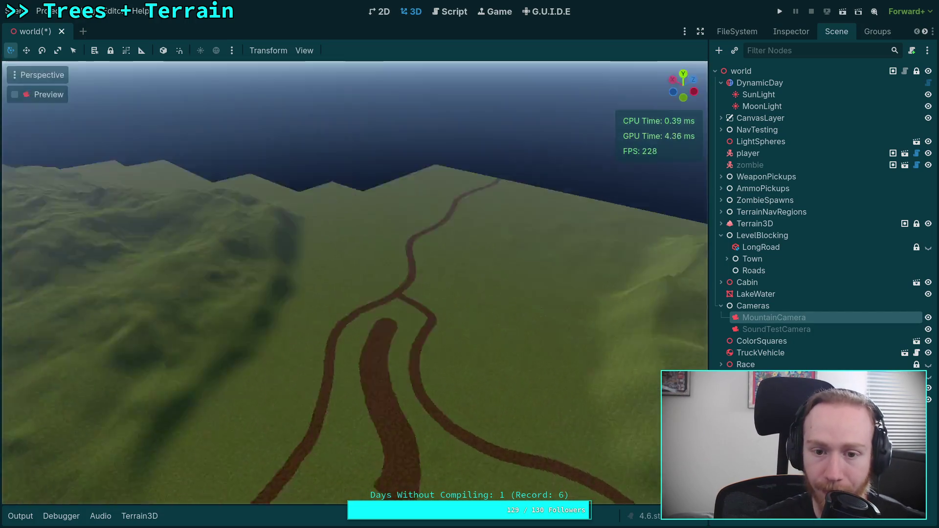
key(w)
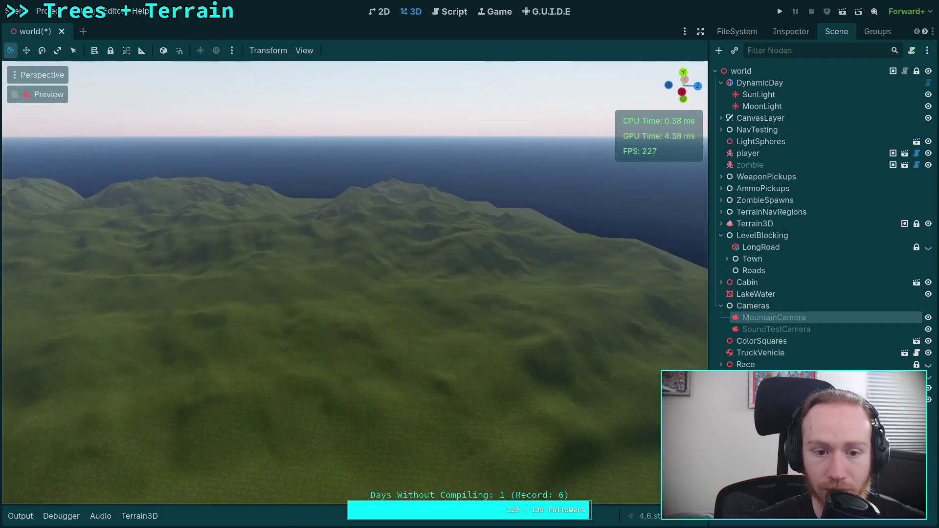
key(w)
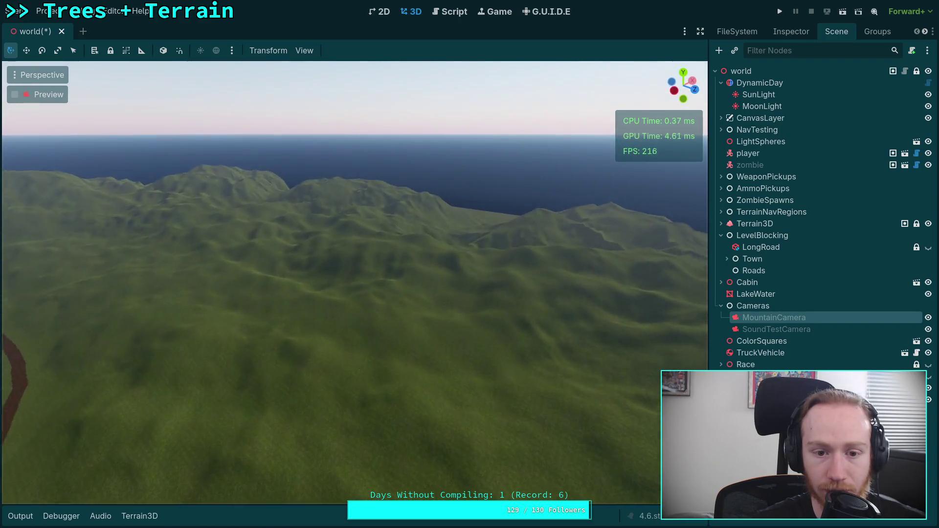
key(w)
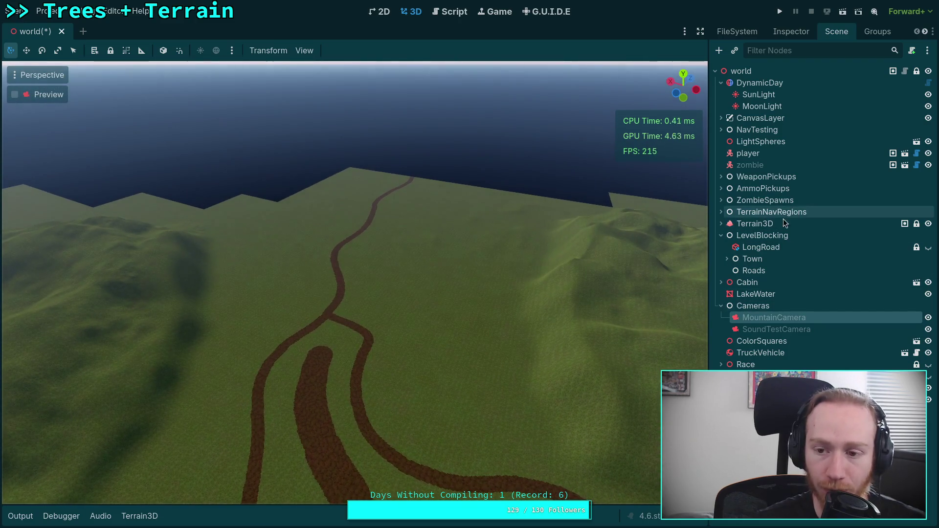
- Enlarge the Terrain3D brush to 500 m and flatten the raised bump between the dirt paths
click(755, 224)
click(31, 494)
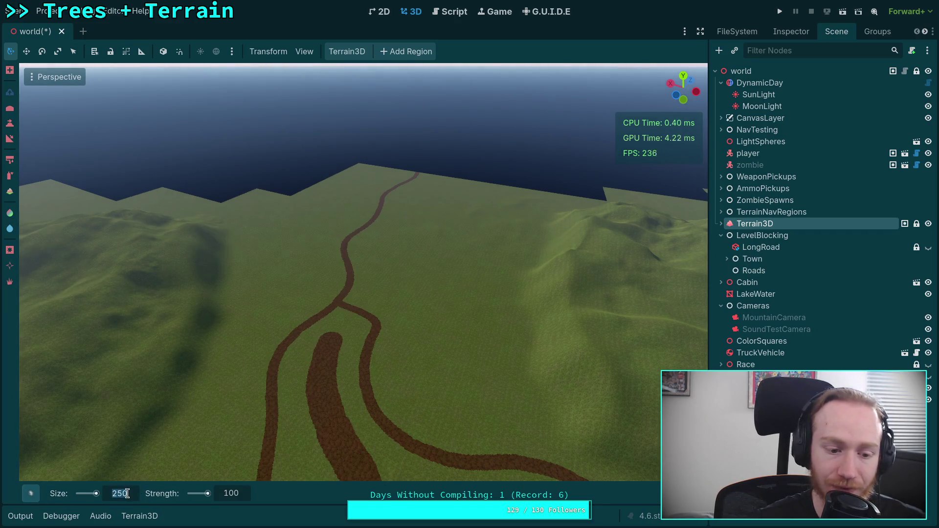
key(Return)
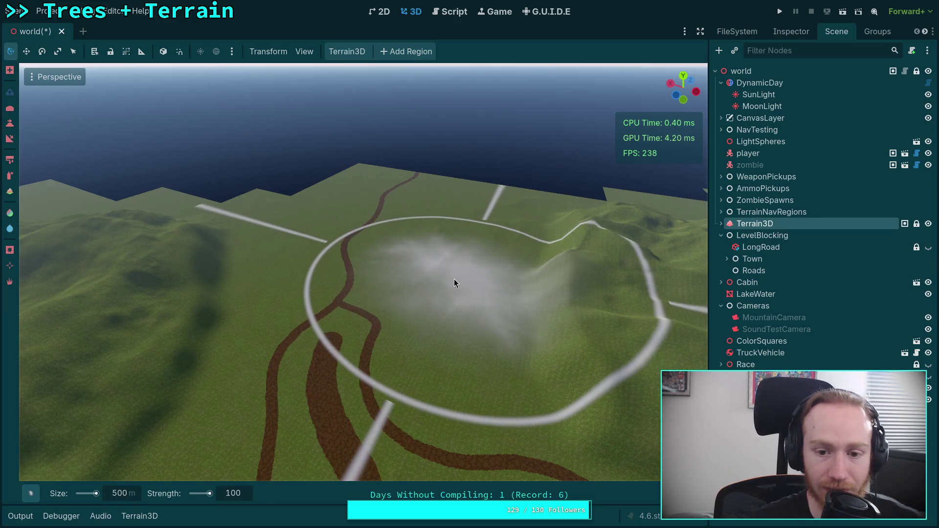
drag(456, 277, 465, 296)
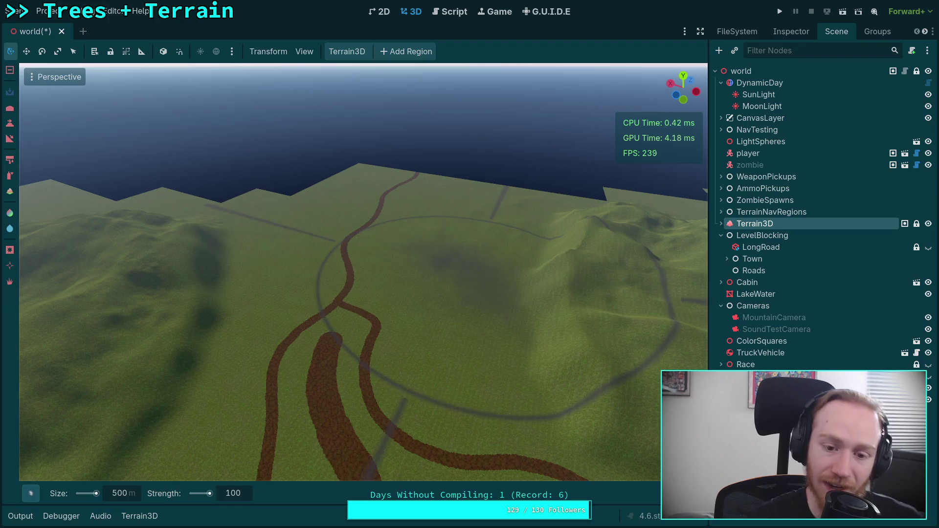
scroll(418, 379, down, 5)
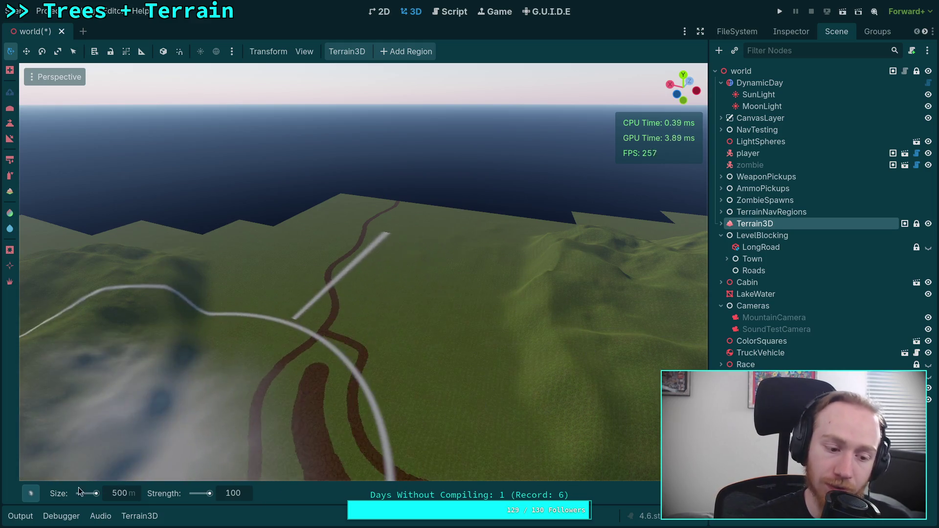
- Bring up the brush shape grid from the bottom-left brush button
mouse_move(31, 493)
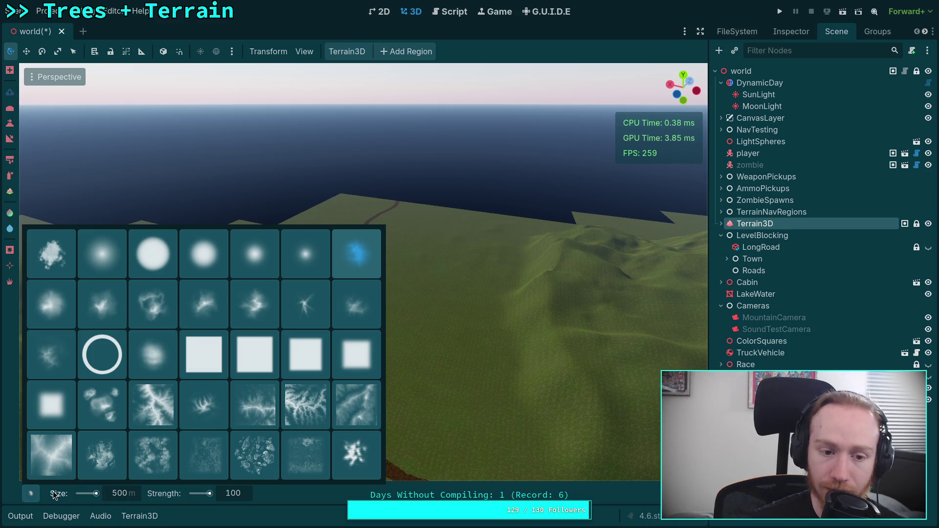
- Pick a different brush shape and set the brush size to 100
click(73, 316)
click(118, 494)
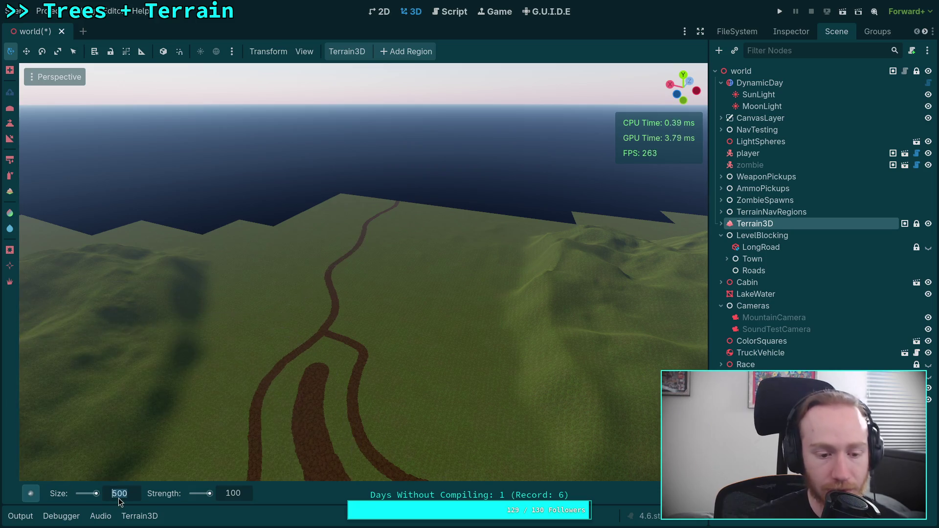
text(100)
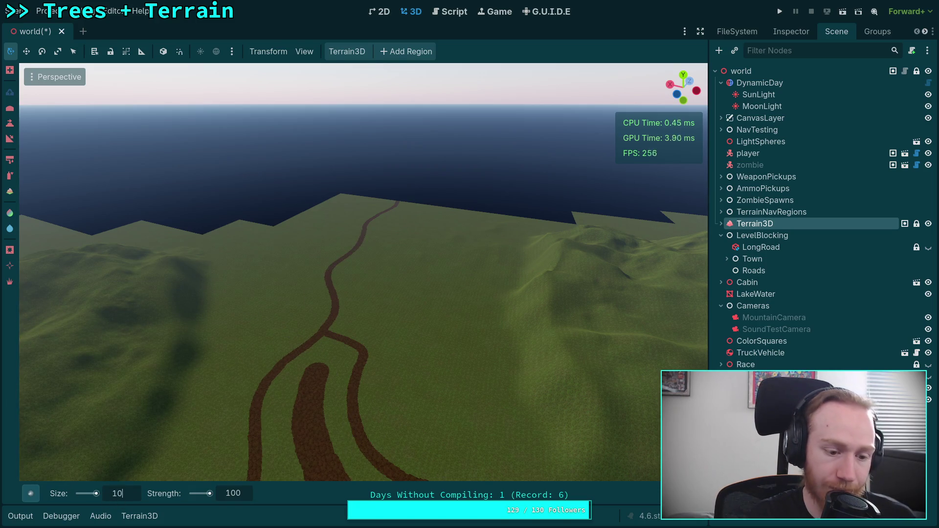
key(Return)
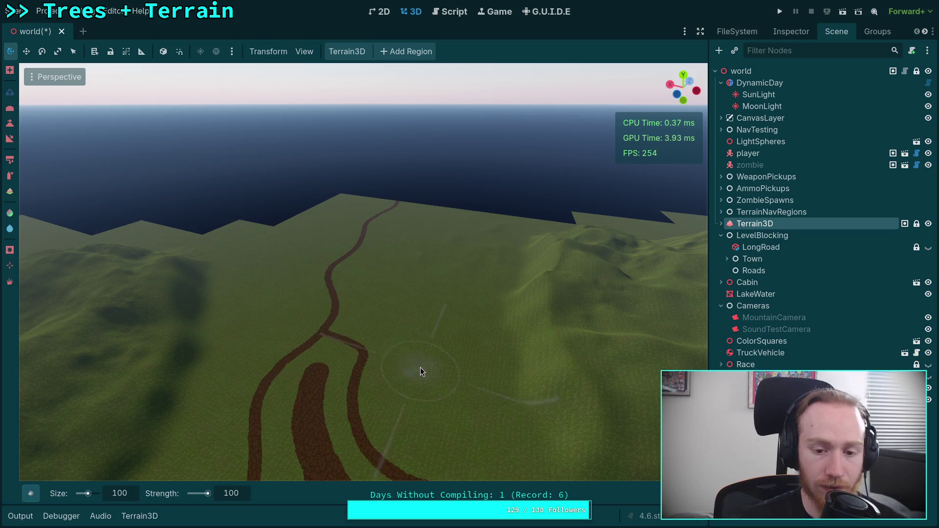
- Orbit the view over the coastal mountain ridge, keeping the brush size at 100
drag(401, 380, 480, 391)
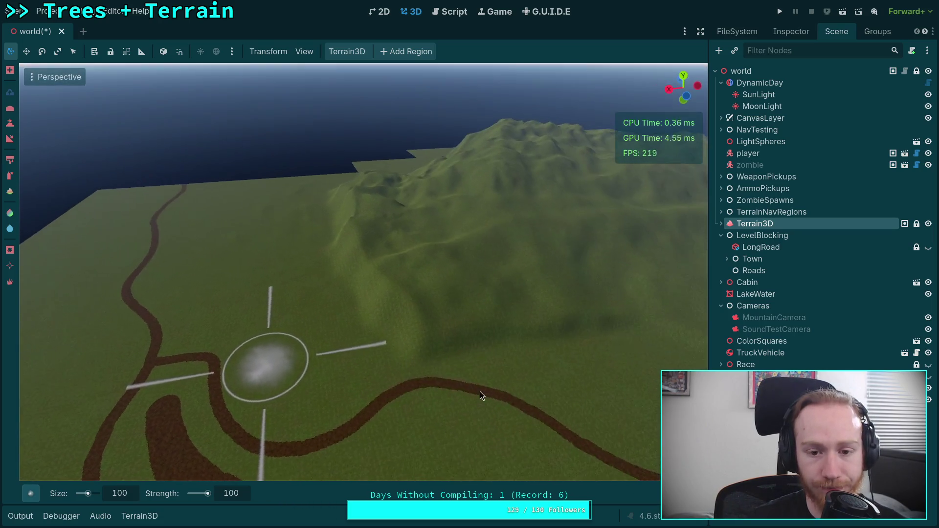
mouse_move(416, 337)
mouse_down()
mouse_move(412, 326)
mouse_move(509, 314)
mouse_move(308, 327)
mouse_up()
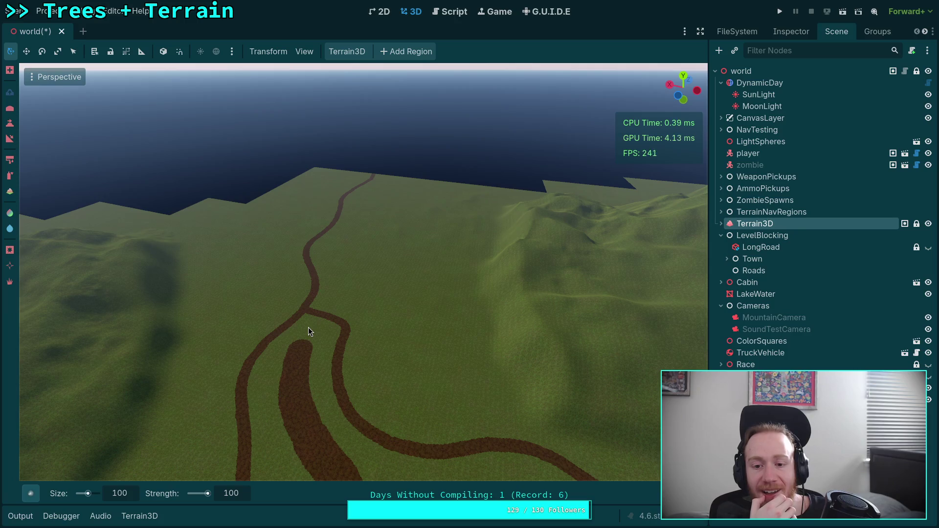
drag(308, 328, 168, 349)
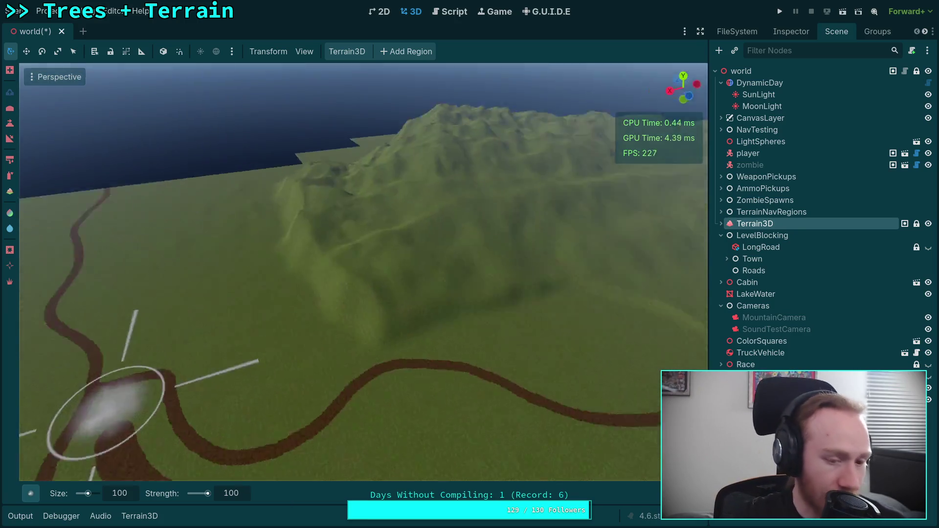
scroll(313, 274, up, 3)
drag(314, 274, 356, 307)
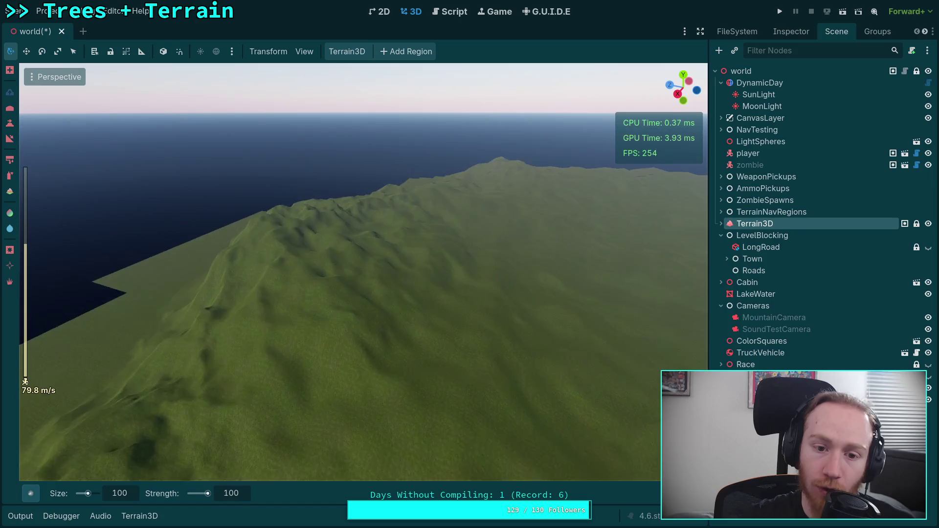
click(135, 497)
text(25)
key(Escape)
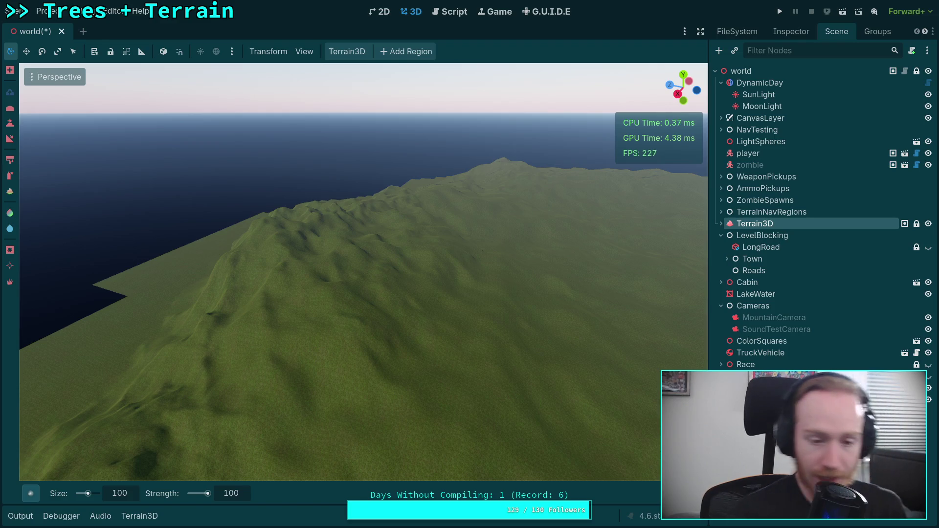
- Raise a broad plateau by the road loop with a 500 m brush, then choose the Flatten tool
mouse_move(204, 291)
mouse_down()
mouse_move(336, 269)
mouse_move(313, 294)
mouse_move(277, 410)
mouse_move(331, 299)
mouse_move(391, 294)
mouse_move(303, 338)
mouse_move(272, 325)
mouse_up()
click(128, 494)
text(500)
key(Return)
mouse_move(154, 435)
mouse_down()
mouse_move(275, 354)
mouse_move(272, 260)
mouse_move(295, 338)
mouse_move(384, 271)
mouse_up()
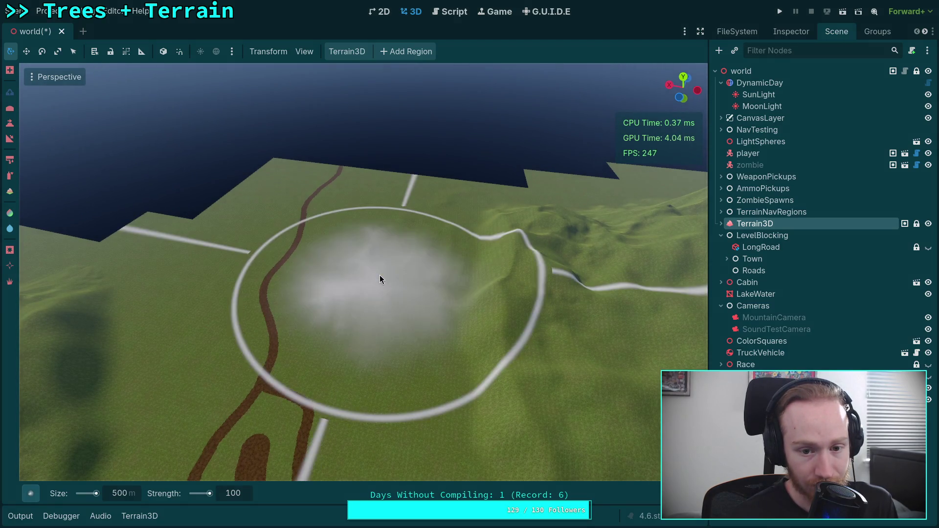
drag(377, 280, 382, 275)
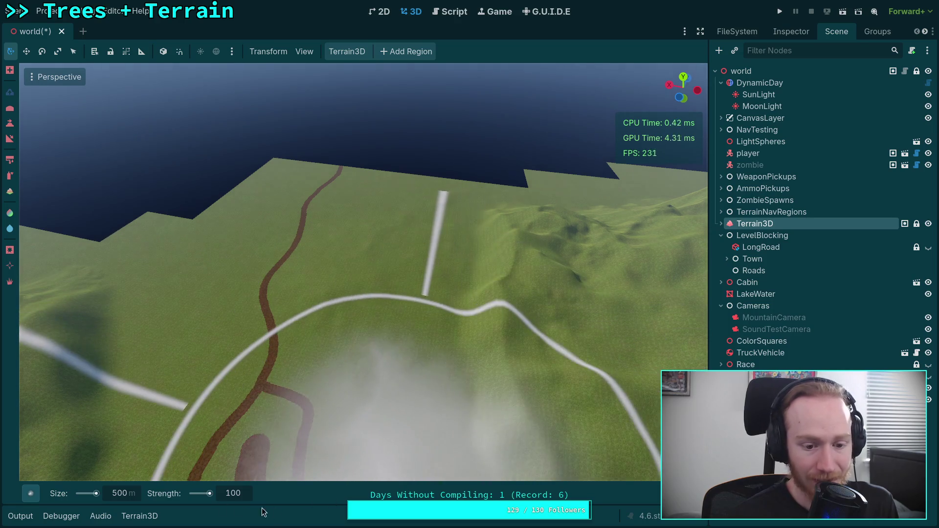
click(8, 141)
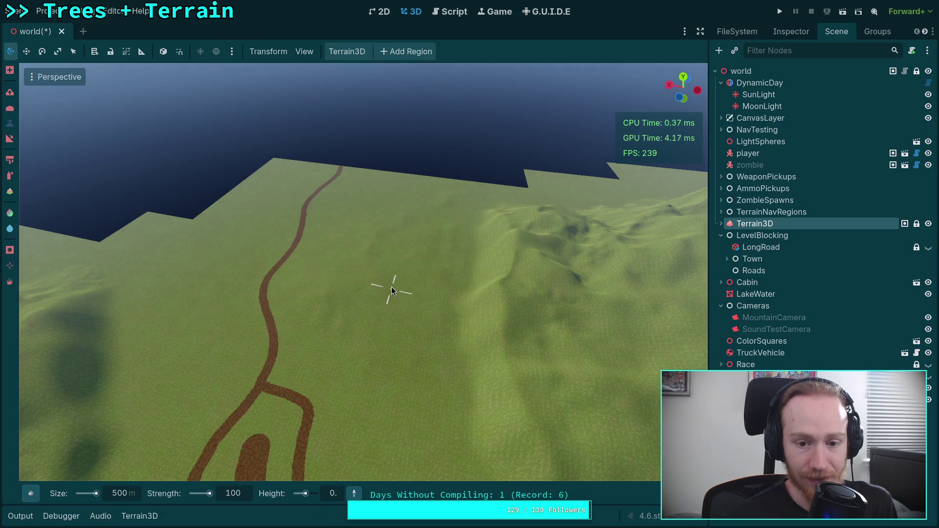
- Sample a target height of 13.4 and fly the camera down along the road
ctrl+click(391, 283)
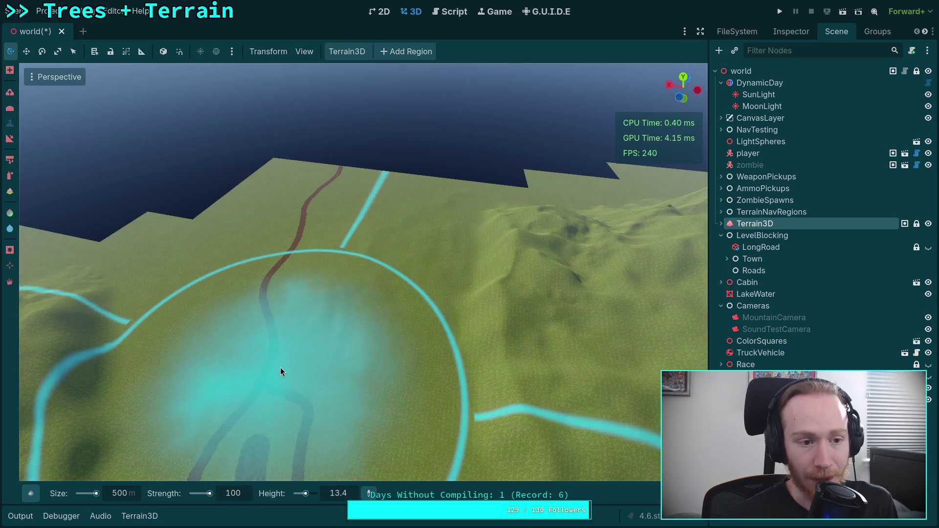
key(w)
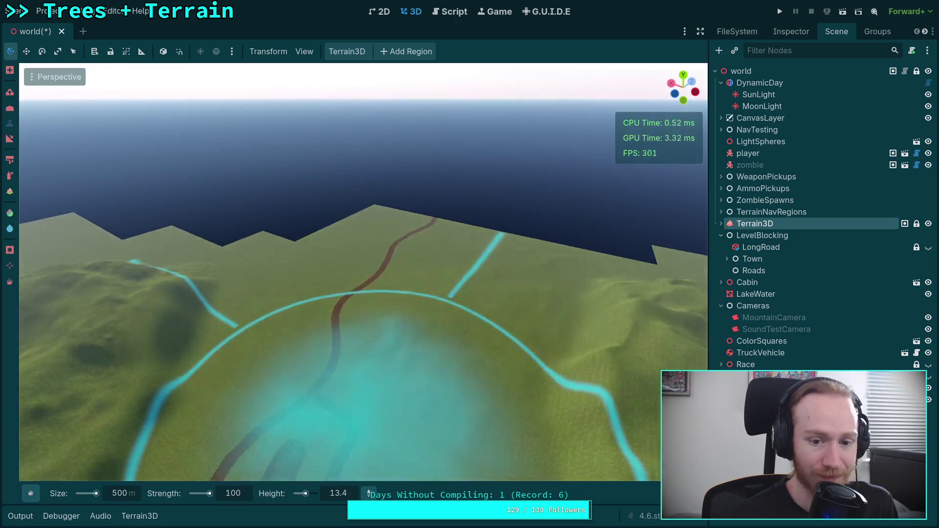
key(w)
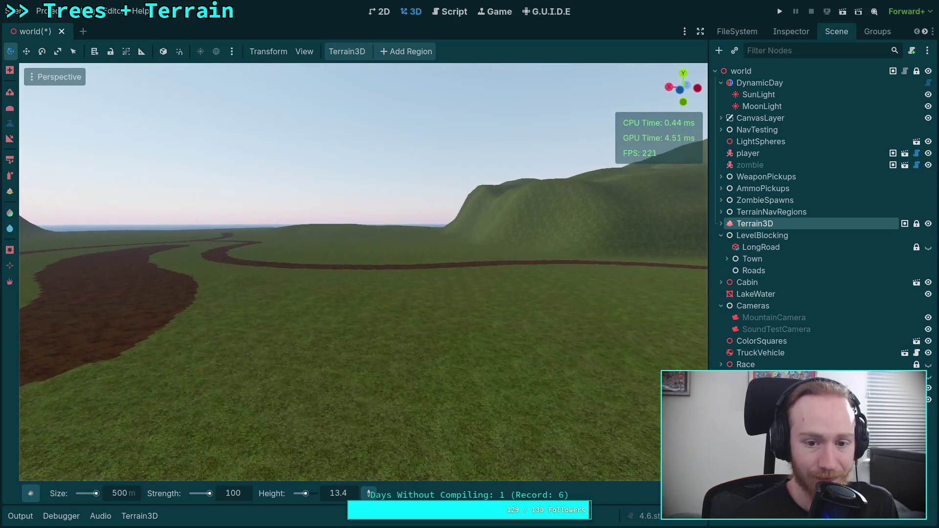
scroll(342, 269, down, 2)
scroll(343, 269, down, 15)
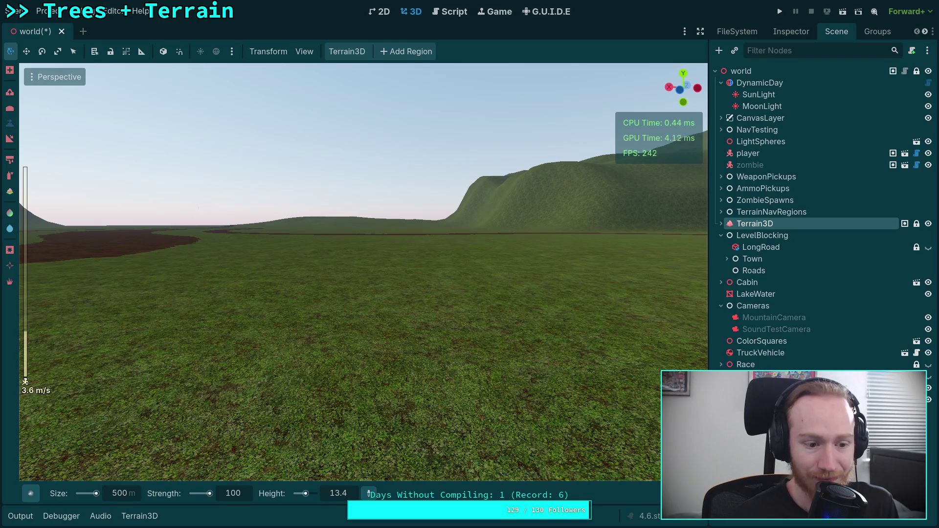
key(q)
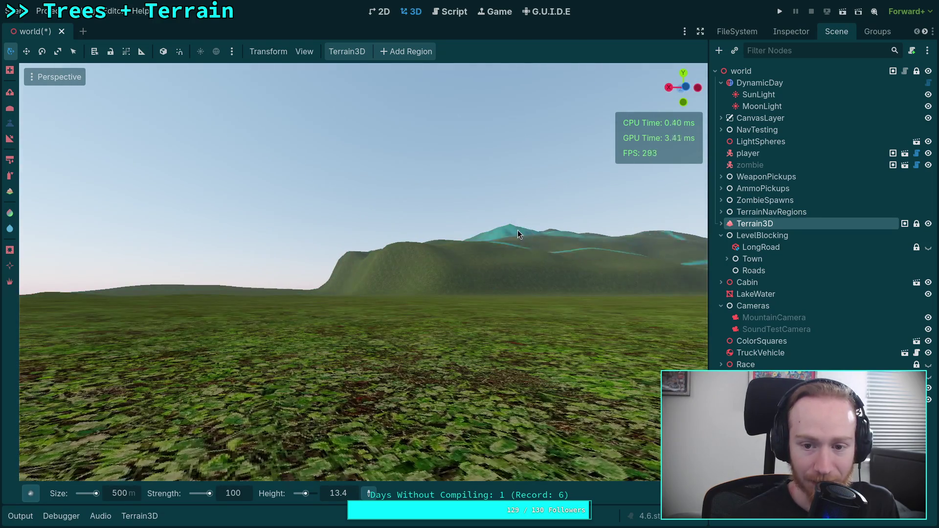
- Turn the camera toward the hills and fly up over the dirt paths
right_click(319, 350)
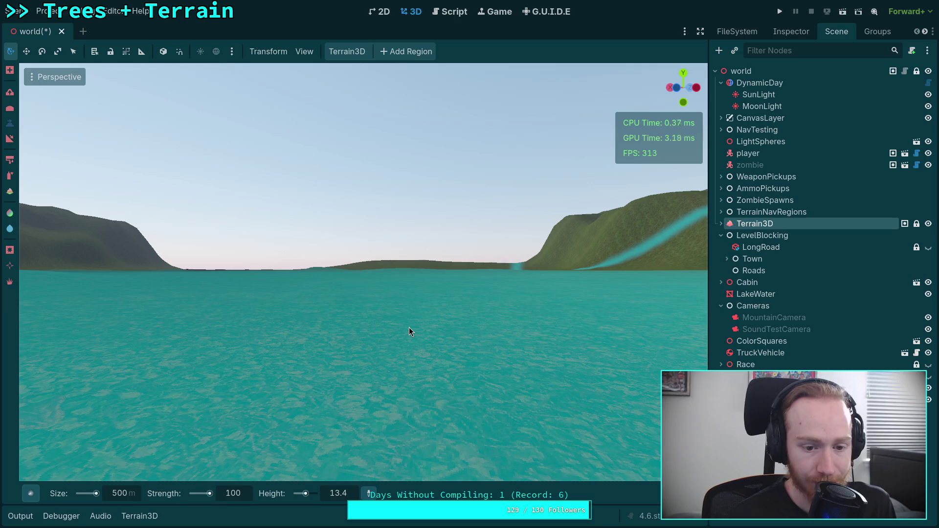
key(w)
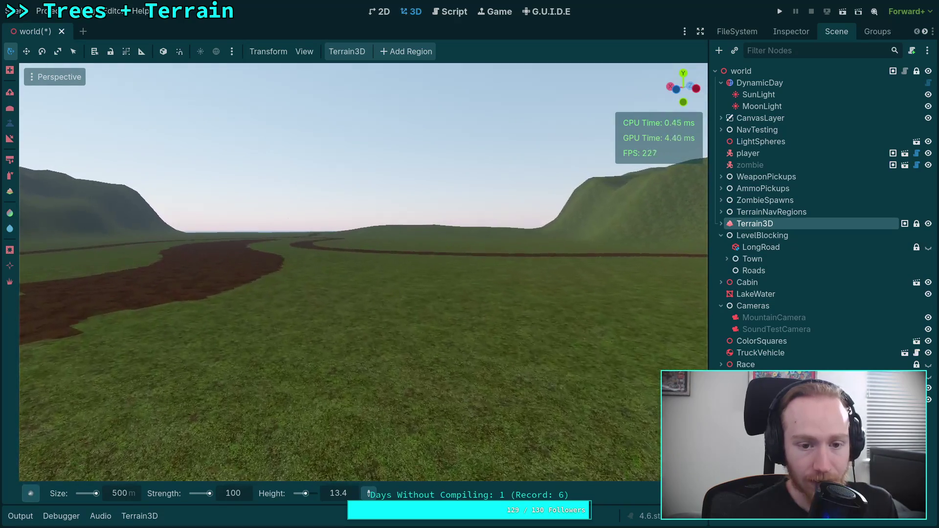
scroll(362, 274, up, 2)
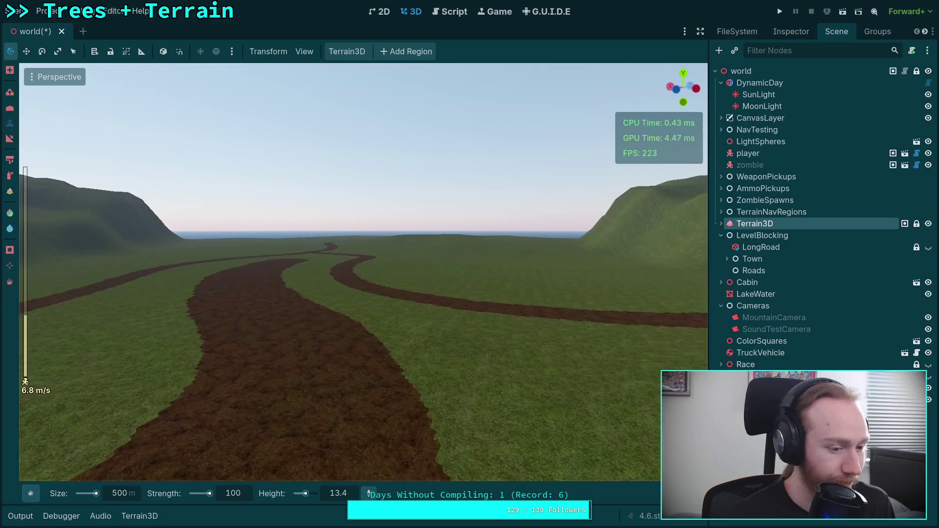
key(d)
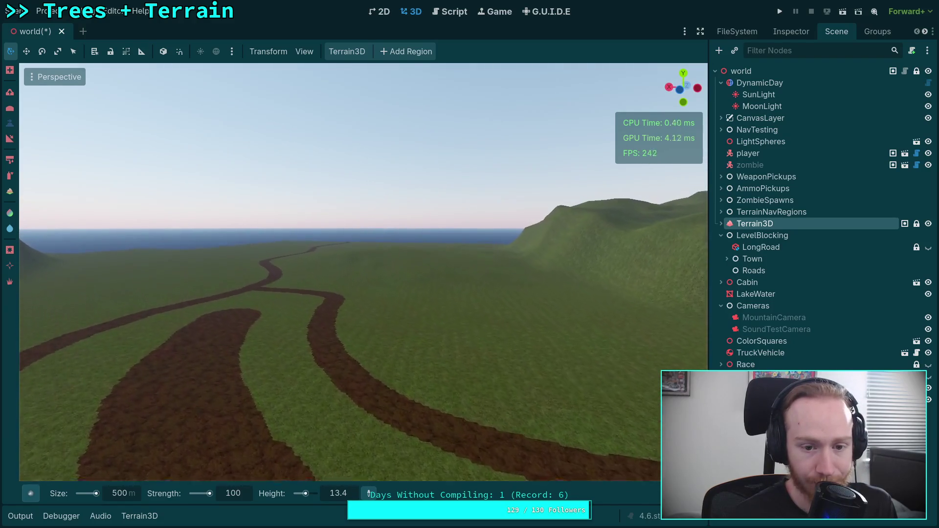
scroll(362, 272, up, 10)
key(s)
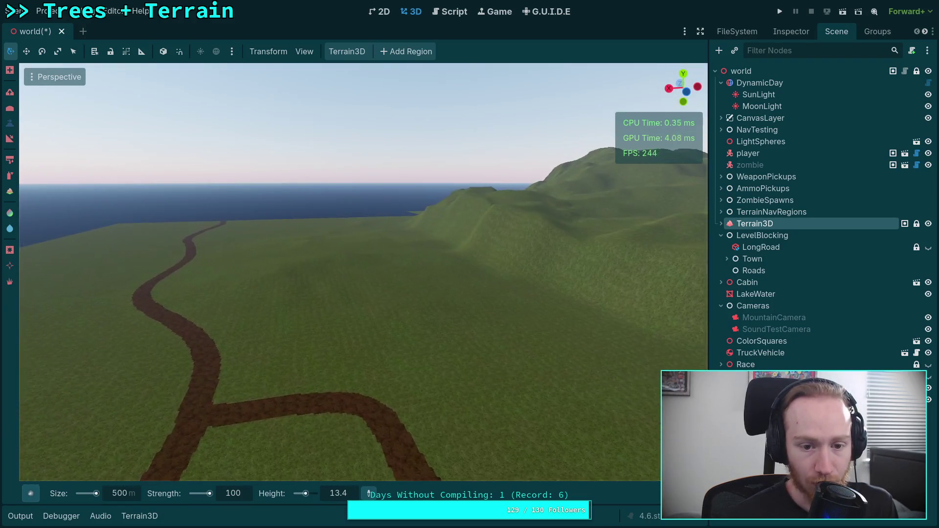